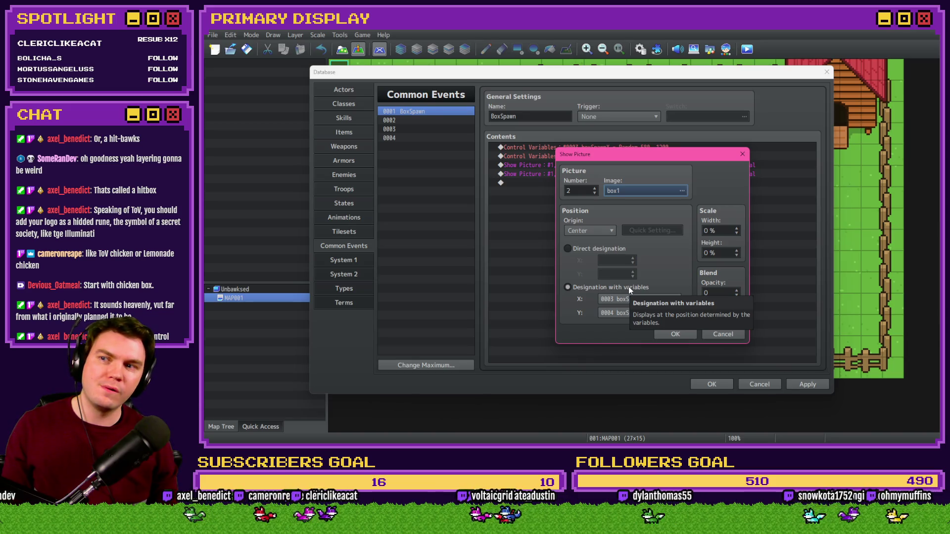
# Step: Switch from RPG Maker MZ to the Photoshop mockup showing the fenced box scene
pyautogui.hotkey('alt', 'Tab')
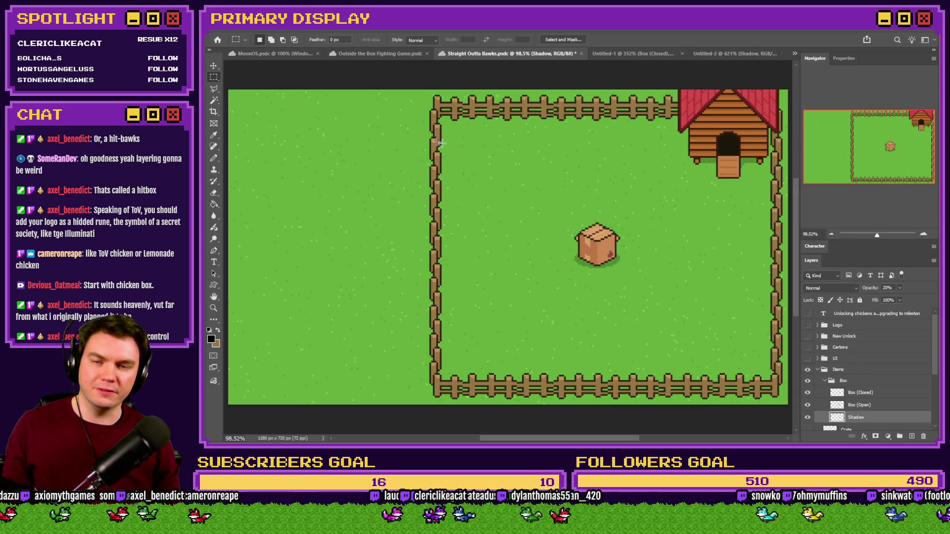
pyautogui.moveTo(522, 121)
pyautogui.mouseDown()
pyautogui.moveTo(598, 301)
pyautogui.moveTo(608, 371)
pyautogui.mouseUp()
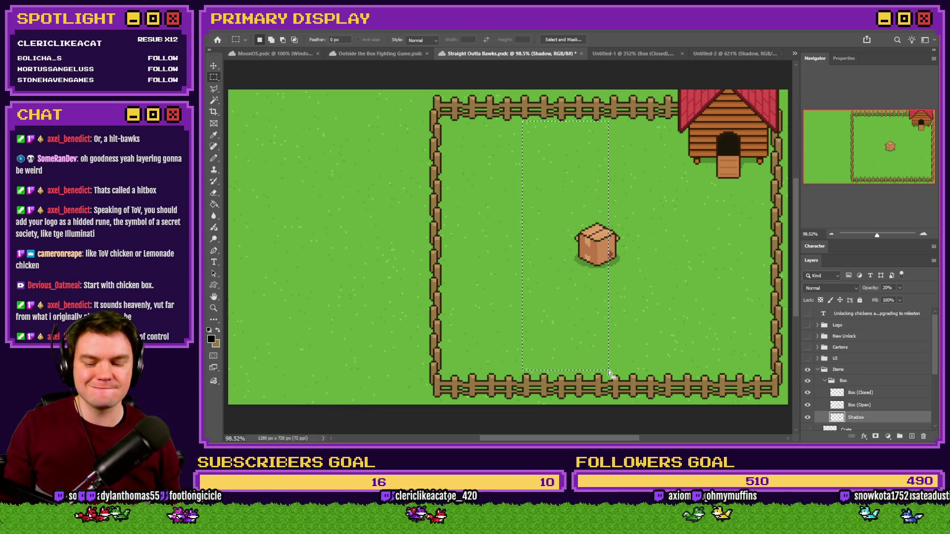
pyautogui.click(703, 305)
pyautogui.hotkey('alt', 'Tab')
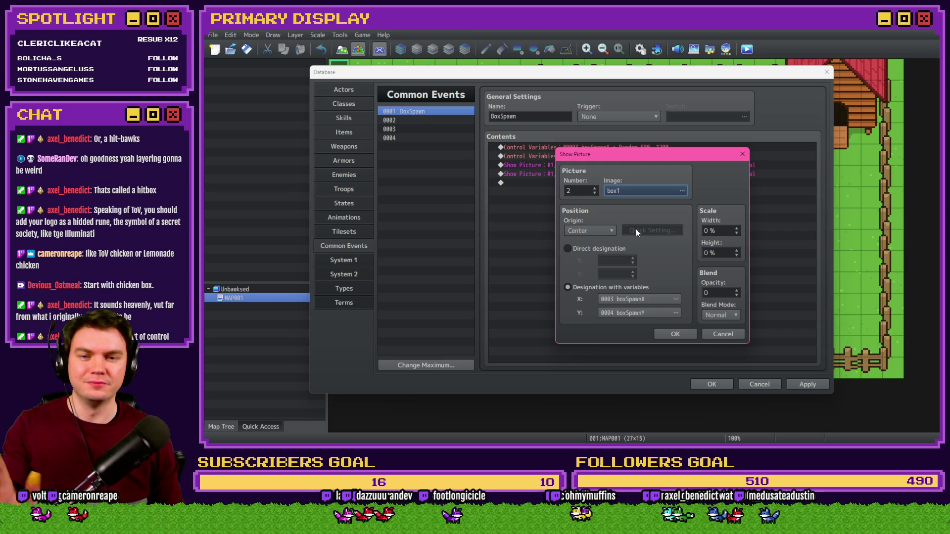
# Step: Set the box1 Show Picture to 100% width and height at direct coordinates, and confirm
pyautogui.click(733, 230)
pyautogui.write('100')
pyautogui.press('Tab')
pyautogui.write('100')
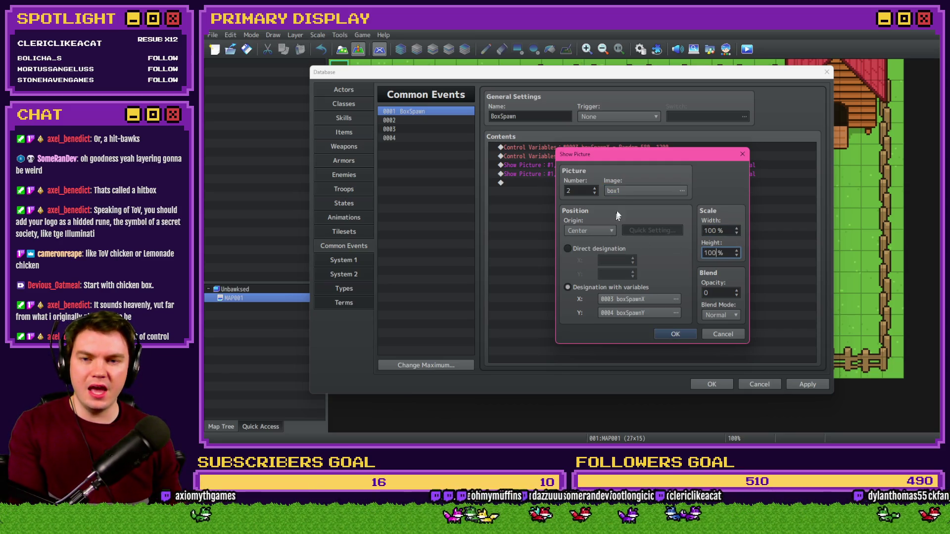
pyautogui.click(595, 250)
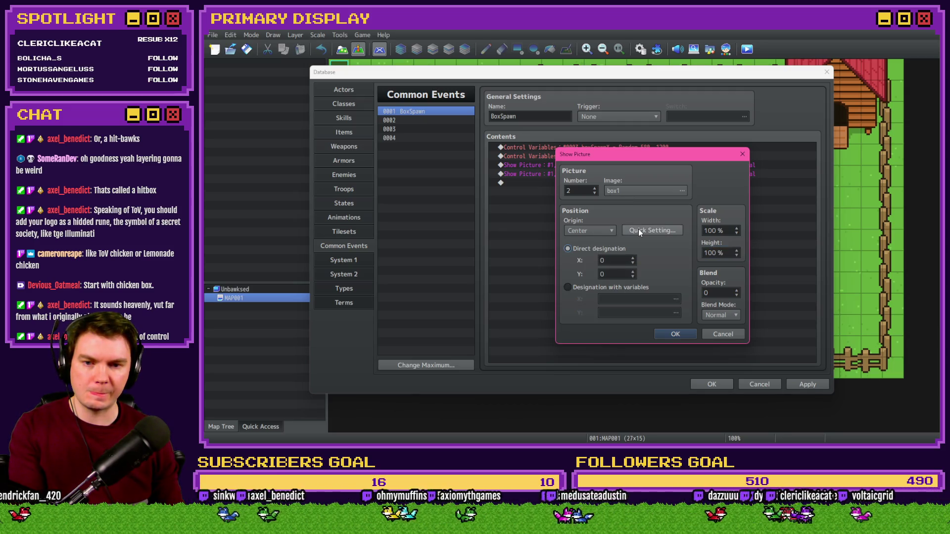
pyautogui.click(671, 334)
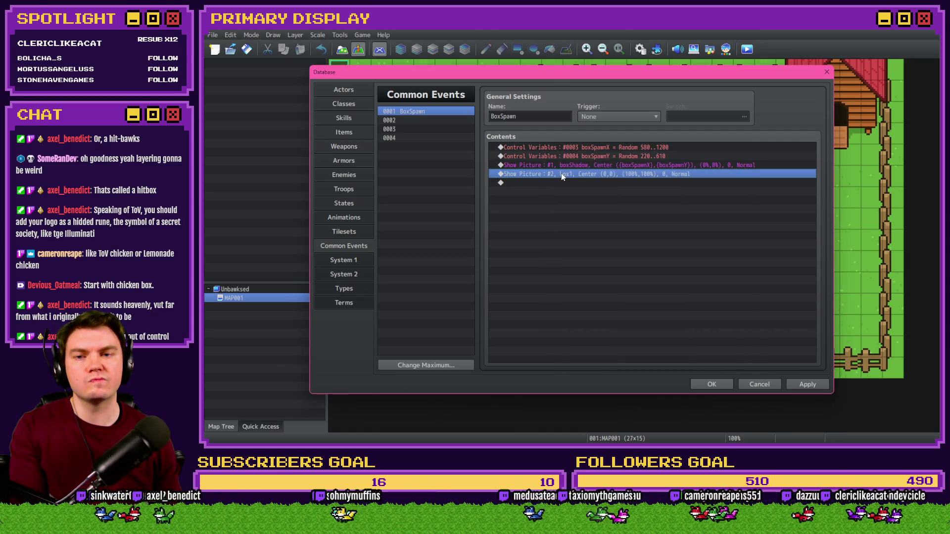
# Step: Delete the Show Picture #2 command from the BoxSpawn event list
pyautogui.click(567, 183)
pyautogui.click(569, 166)
pyautogui.click(569, 173)
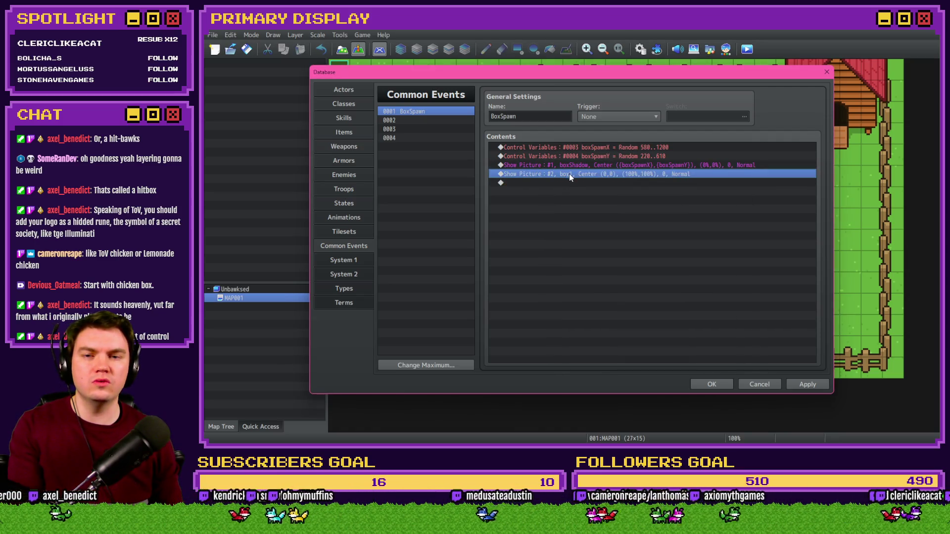
pyautogui.press('Delete')
# Step: Insert a Script command beginning $gameScreen.showPicture(2, 1, "box1"
pyautogui.doubleClick(570, 176)
pyautogui.click(569, 116)
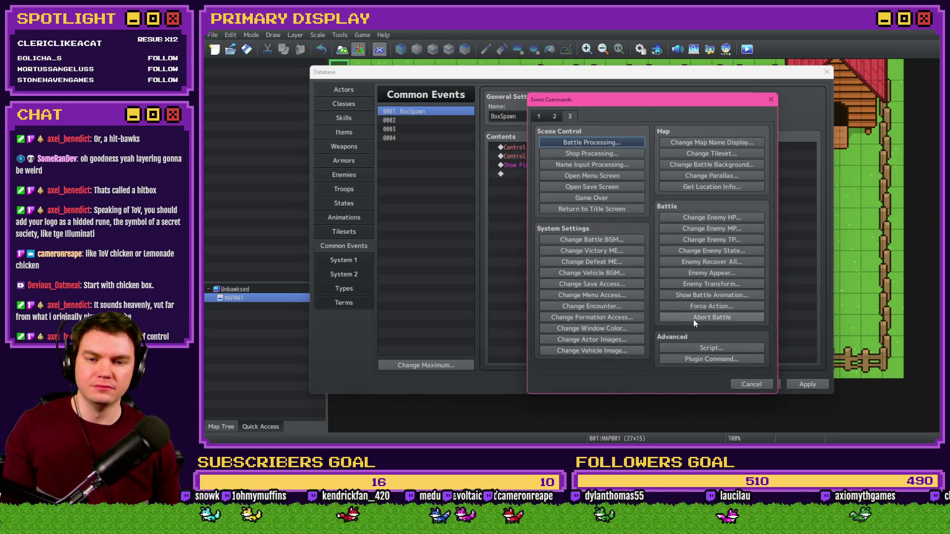
pyautogui.click(705, 349)
pyautogui.write('$gam')
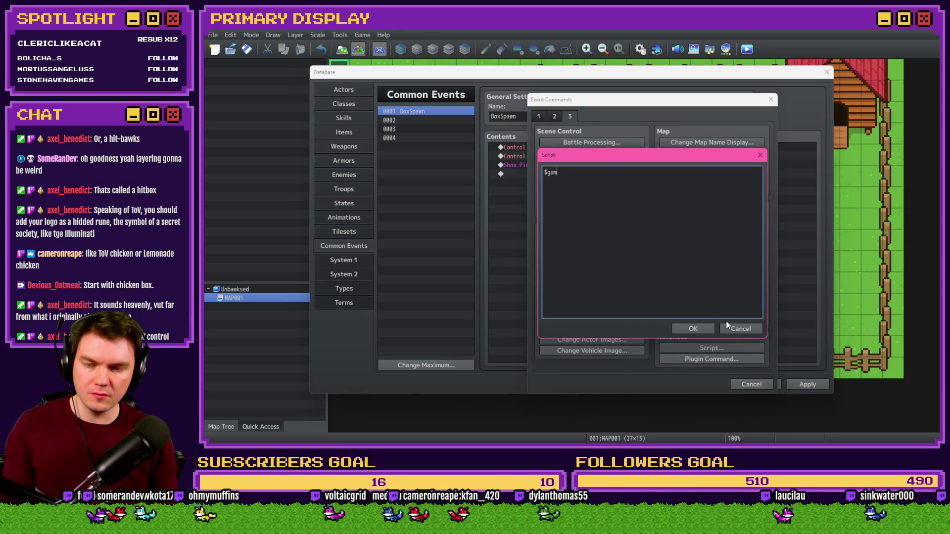
pyautogui.write('eScreen.showPicture')
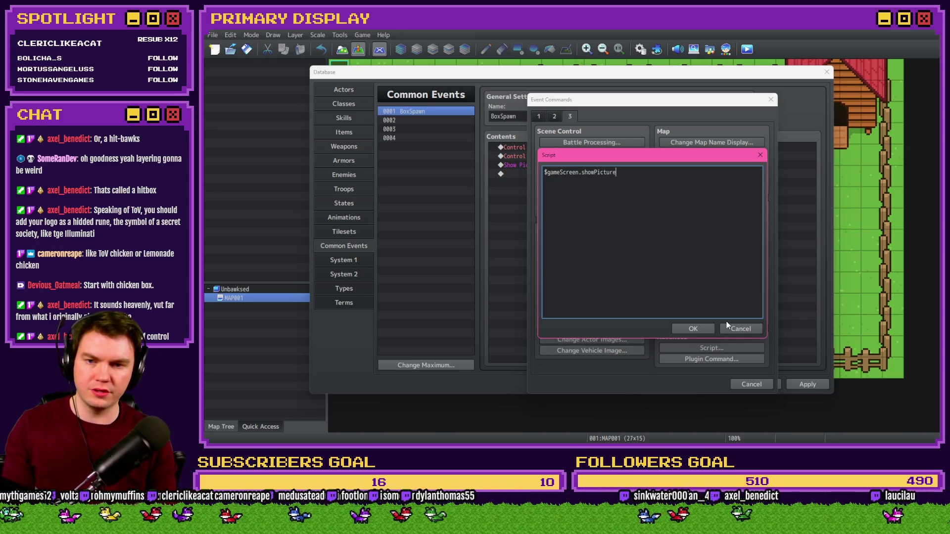
pyautogui.write('()')
pyautogui.press('Left')
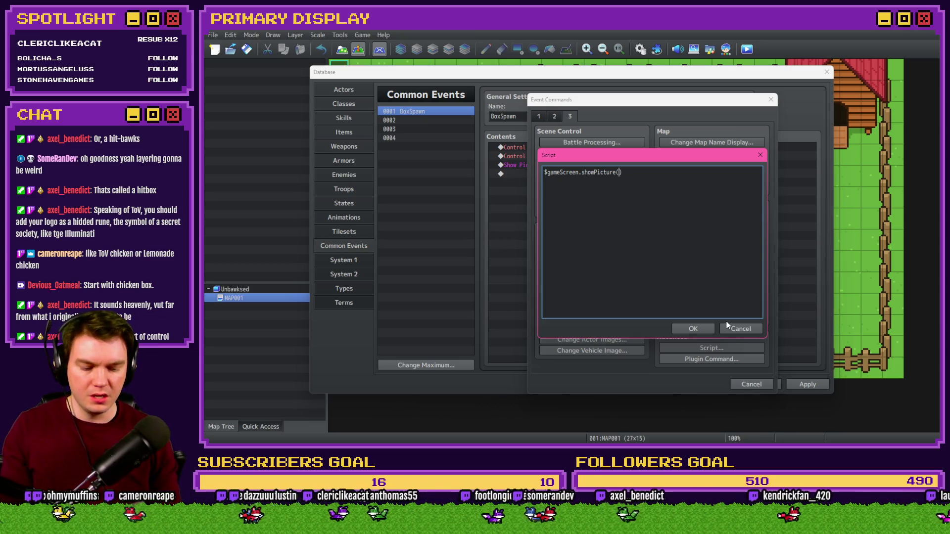
pyautogui.write('2')
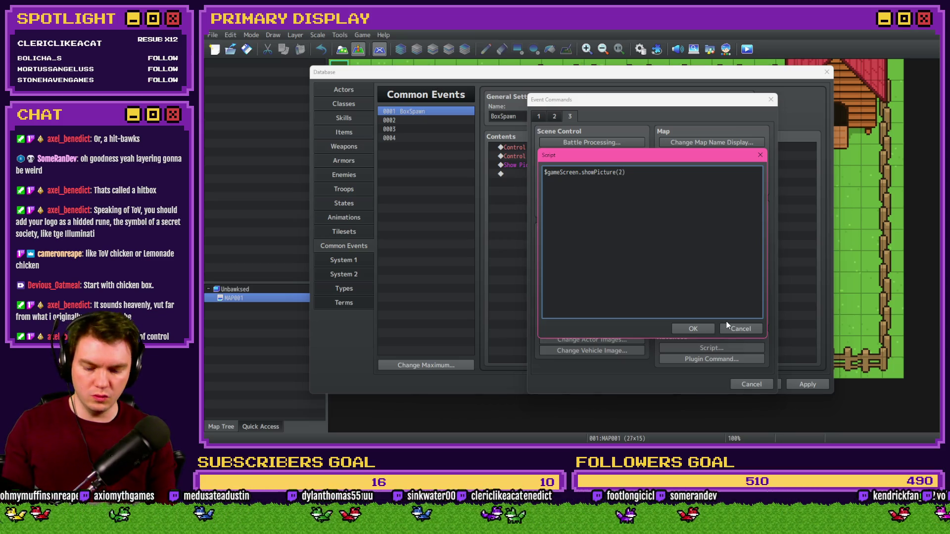
pyautogui.write(', ')
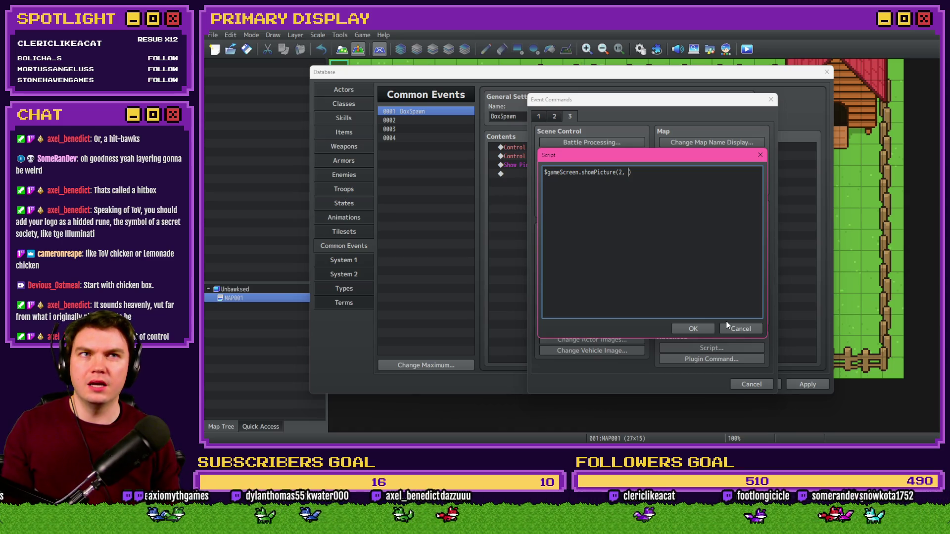
pyautogui.write('1, ')
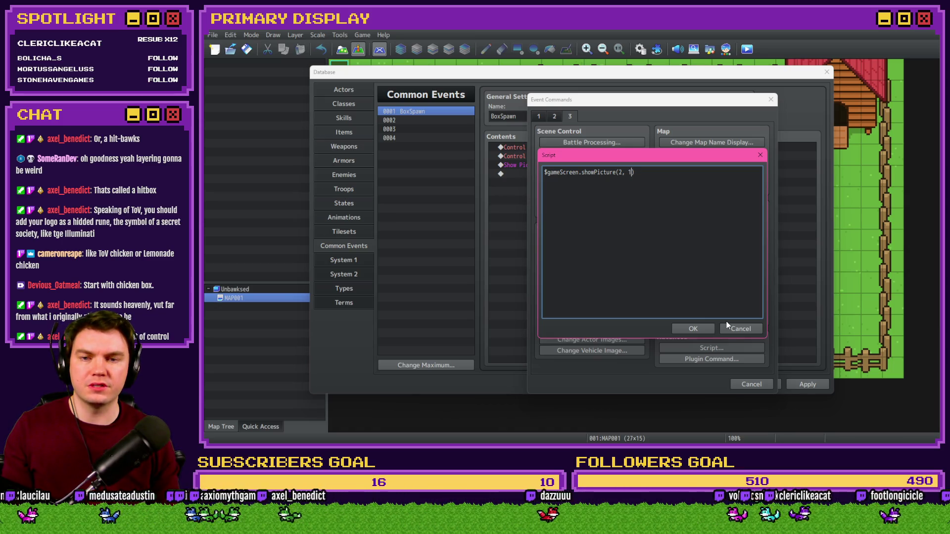
pyautogui.write('"')
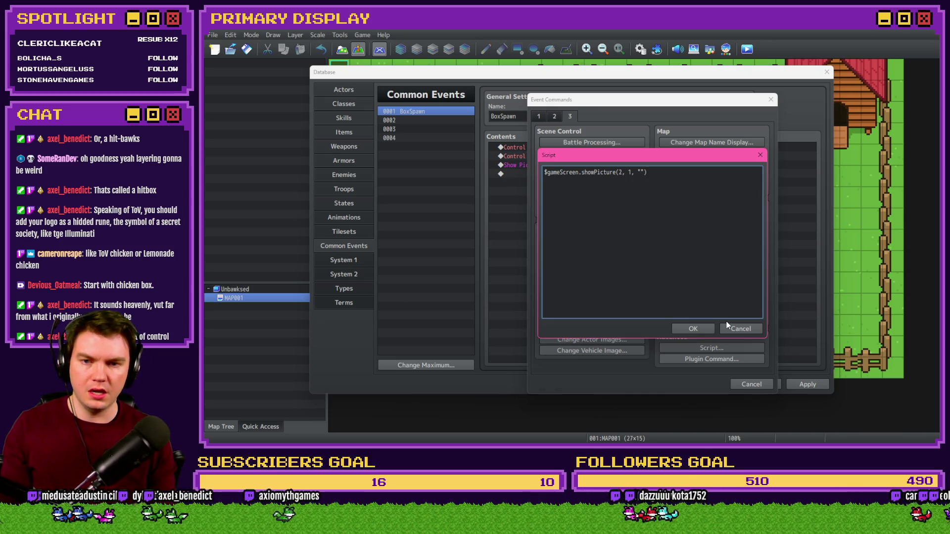
pyautogui.write('box1')
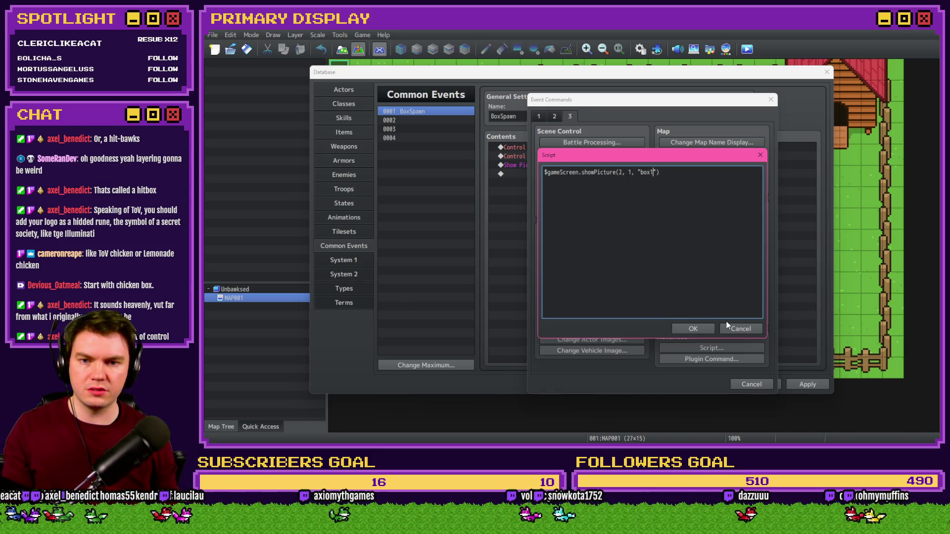
# Step: Add a trailing comma after the "box1" argument, confirm the script, and reopen it
pyautogui.hotkey('alt', 'Tab')
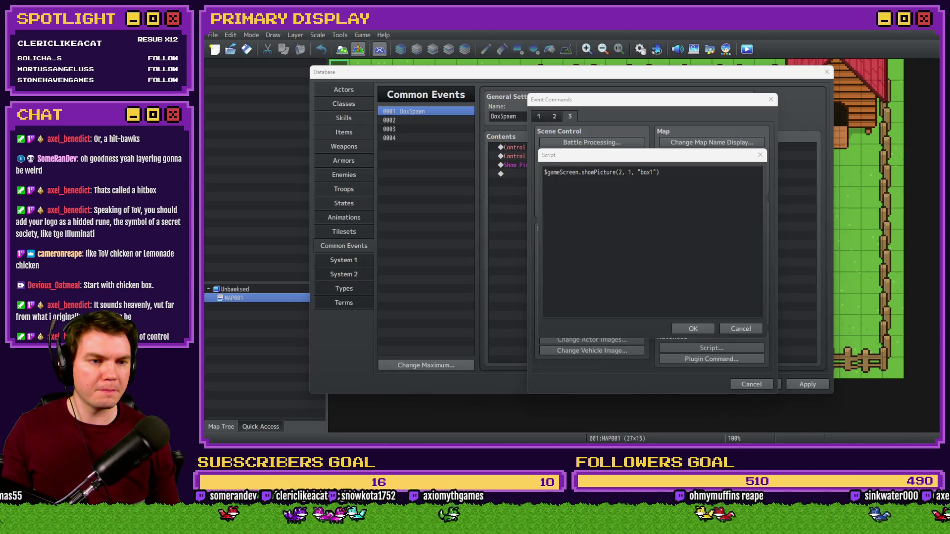
pyautogui.click(705, 164)
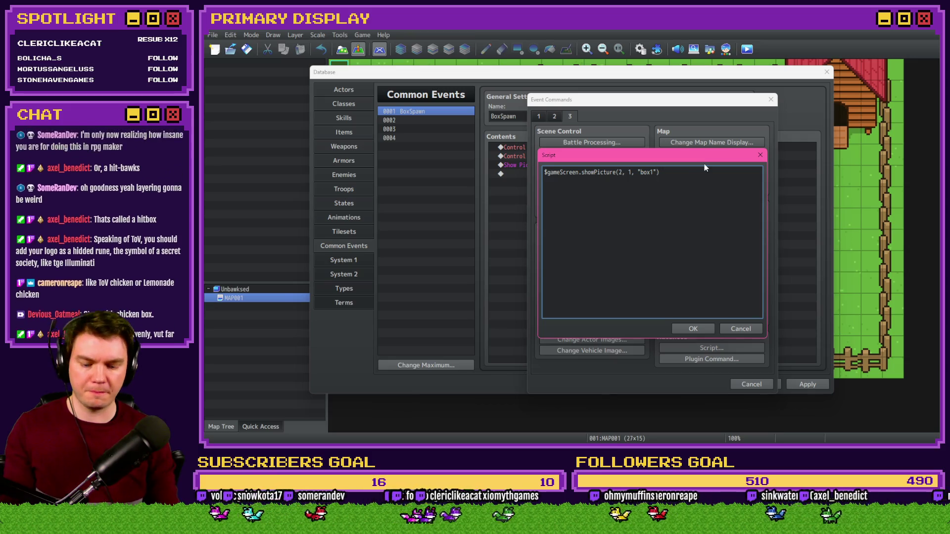
pyautogui.press('Right')
pyautogui.write(',')
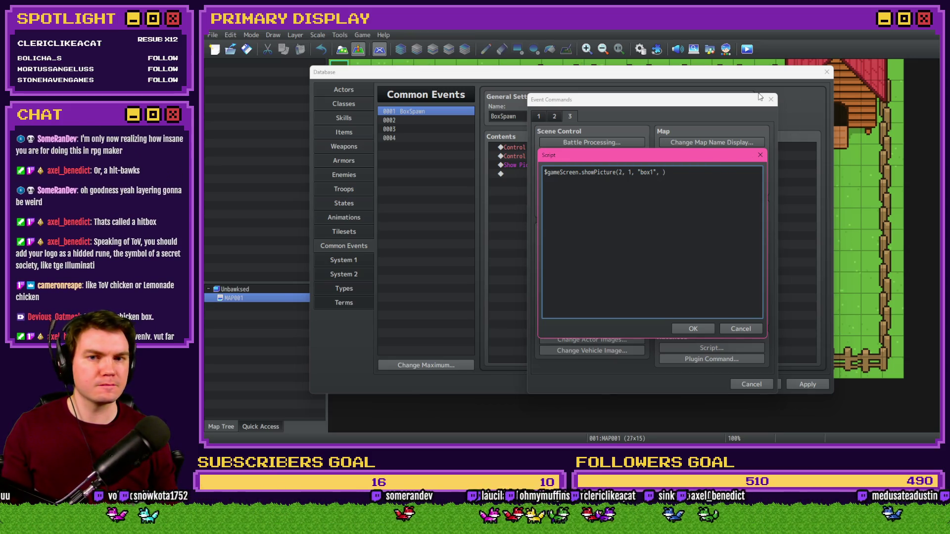
pyautogui.click(692, 328)
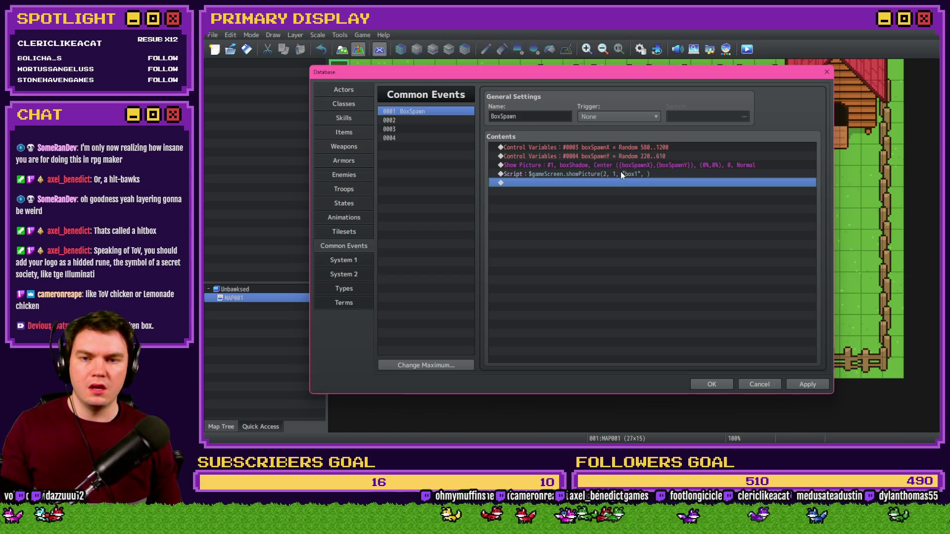
pyautogui.doubleClick(621, 173)
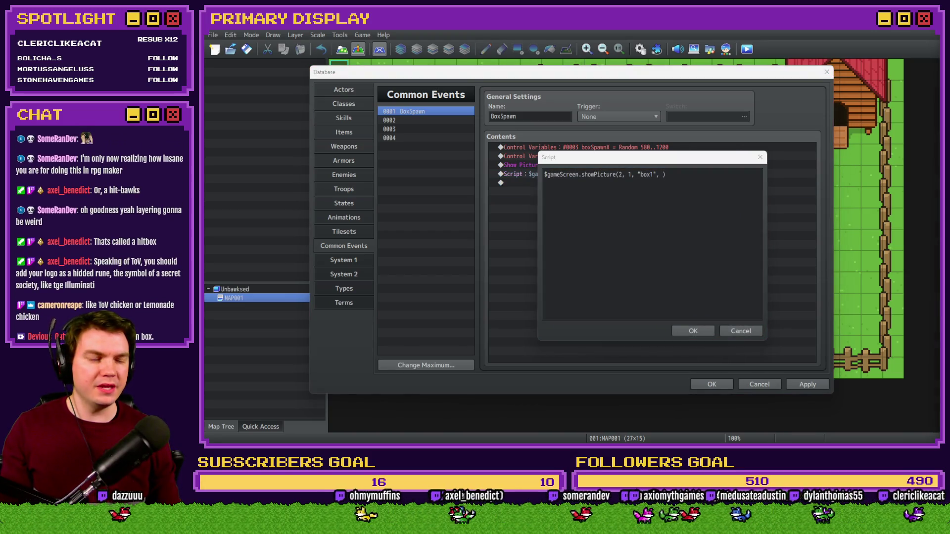
# Step: Drag the Script editor window lower, then nudge it back up and right
pyautogui.moveTo(661, 160)
pyautogui.mouseDown()
pyautogui.moveTo(637, 225)
pyautogui.moveTo(646, 221)
pyautogui.mouseUp()
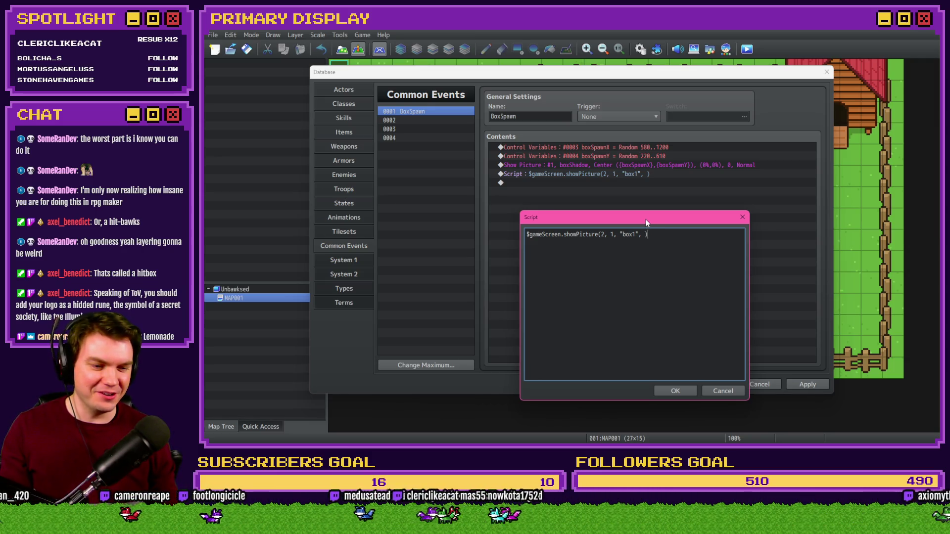
pyautogui.moveTo(646, 221); pyautogui.dragTo(657, 190)
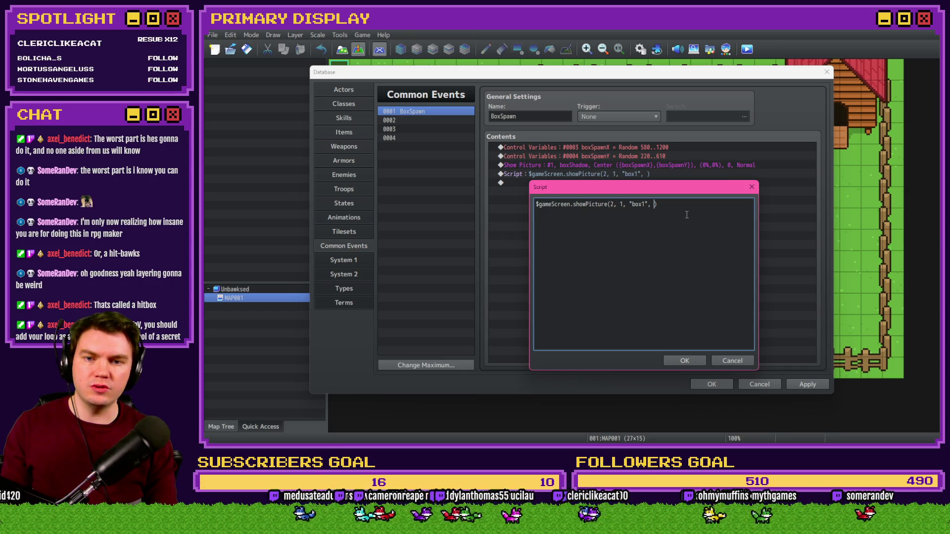
# Step: Enter $gameVariables.value(3) as the X argument and paste a copy for the Y argument
pyautogui.write('$g')
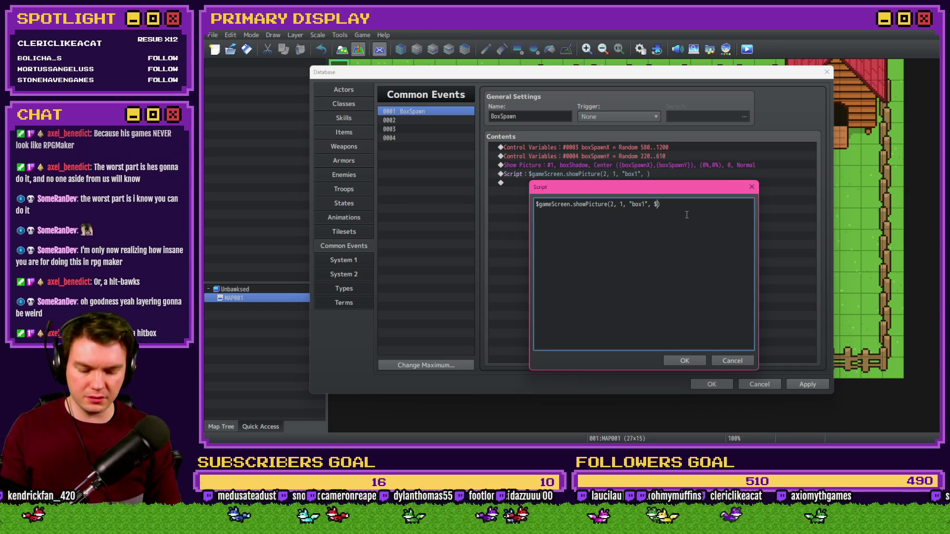
pyautogui.write('ameVariables.val')
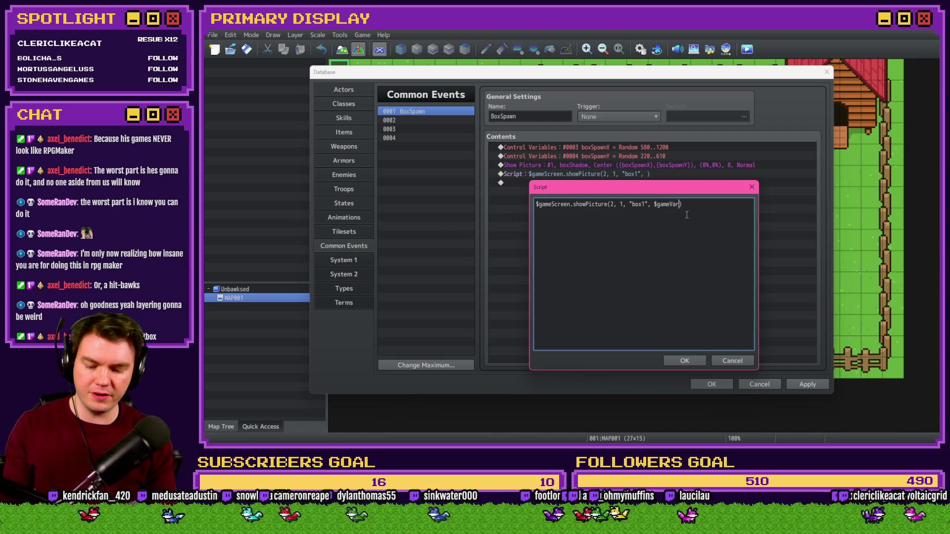
pyautogui.write('ue(0')
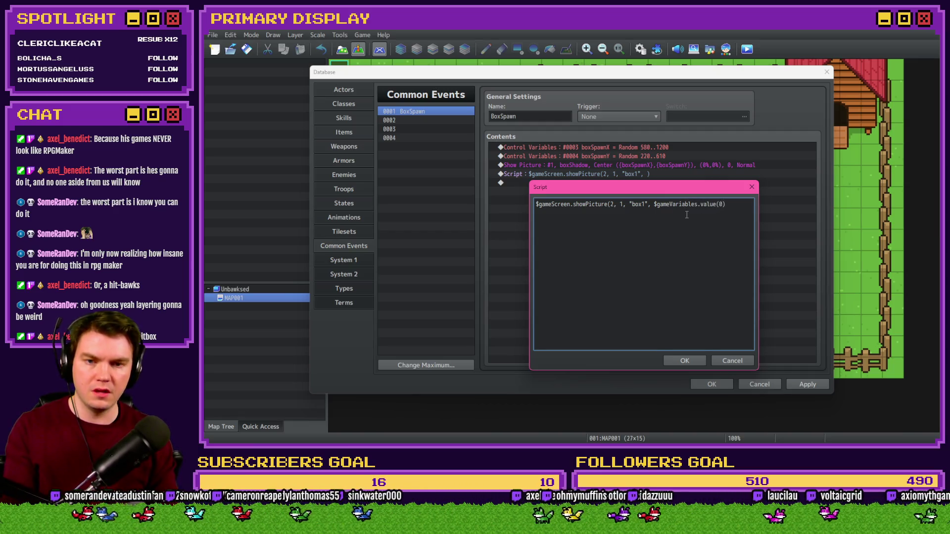
pyautogui.press('BackSpace')
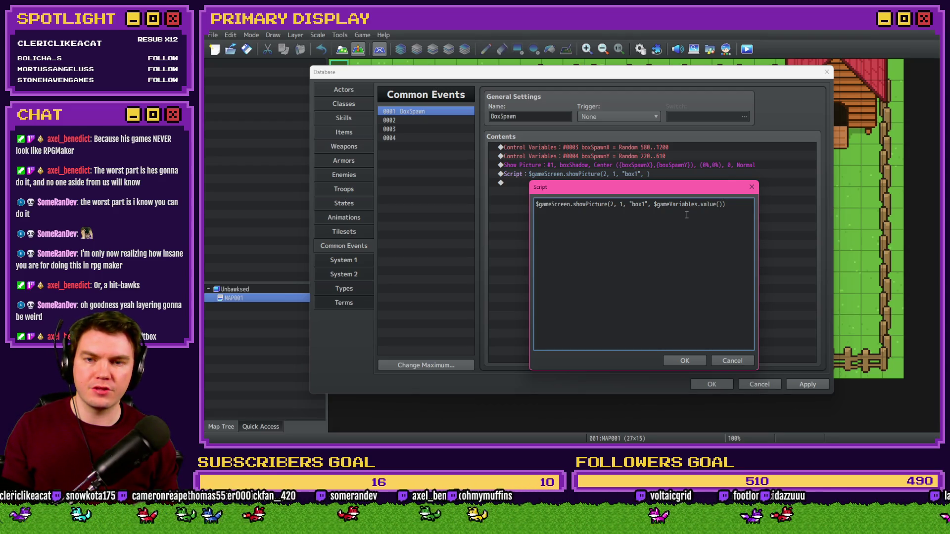
pyautogui.write(',')
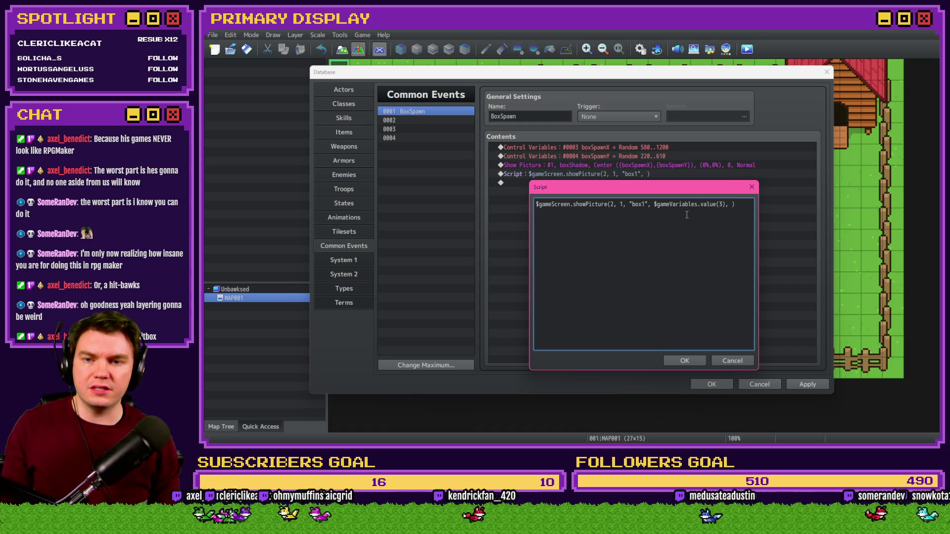
pyautogui.press('Left')
pyautogui.press('Left')
pyautogui.press('Left')
pyautogui.hotkey('shift', 'Left')
pyautogui.hotkey('shift', 'Left')
pyautogui.hotkey('shift', 'Left')
pyautogui.hotkey('shift', 'Left')
pyautogui.hotkey('ctrl', 'c')
pyautogui.press('Right')
pyautogui.press('Right')
pyautogui.press('Right')
pyautogui.hotkey('ctrl', 'v')
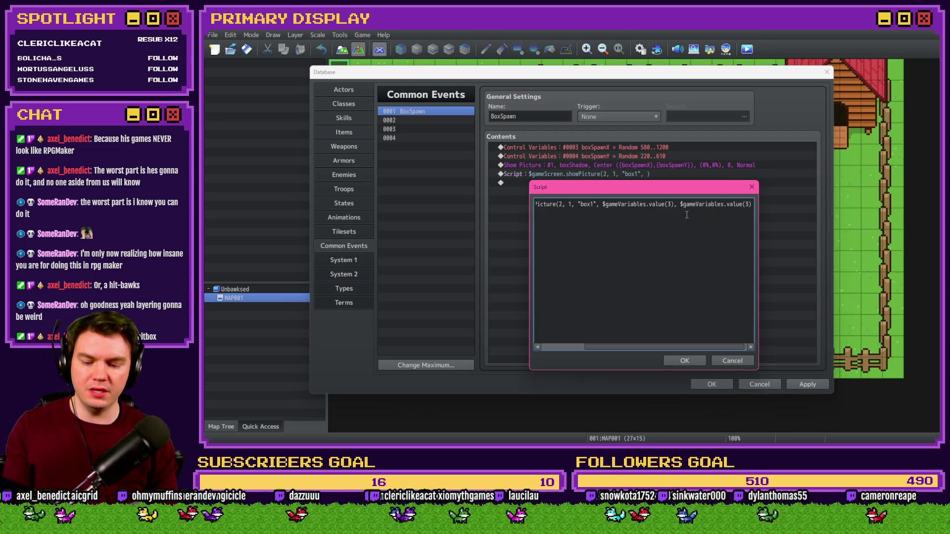
pyautogui.write(')')
# Step: Make the Y argument $gameVariables.value(4) - 720 and add 100, 100 scale
pyautogui.press('Left')
pyautogui.write('-')
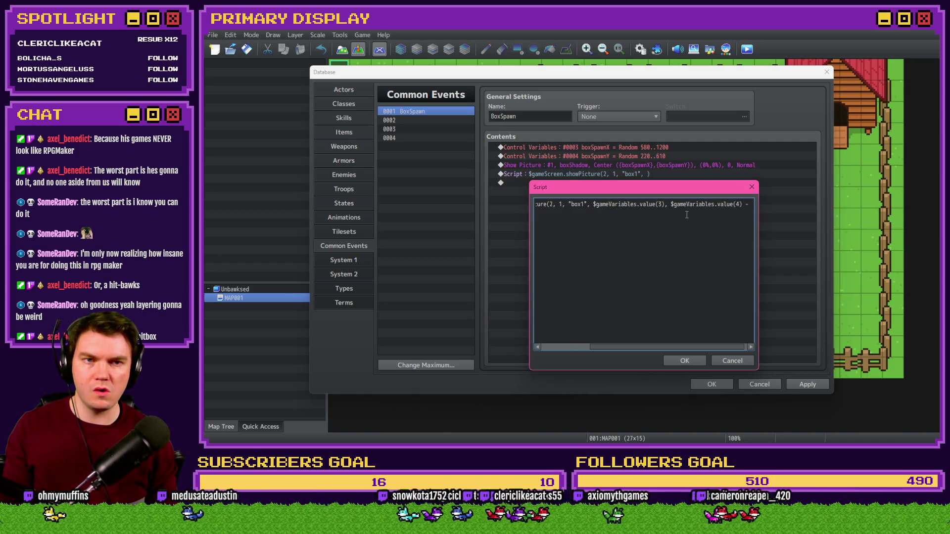
pyautogui.hotkey('alt', 'Tab')
pyautogui.hotkey('alt', 'Tab')
pyautogui.hotkey('alt', 'Tab')
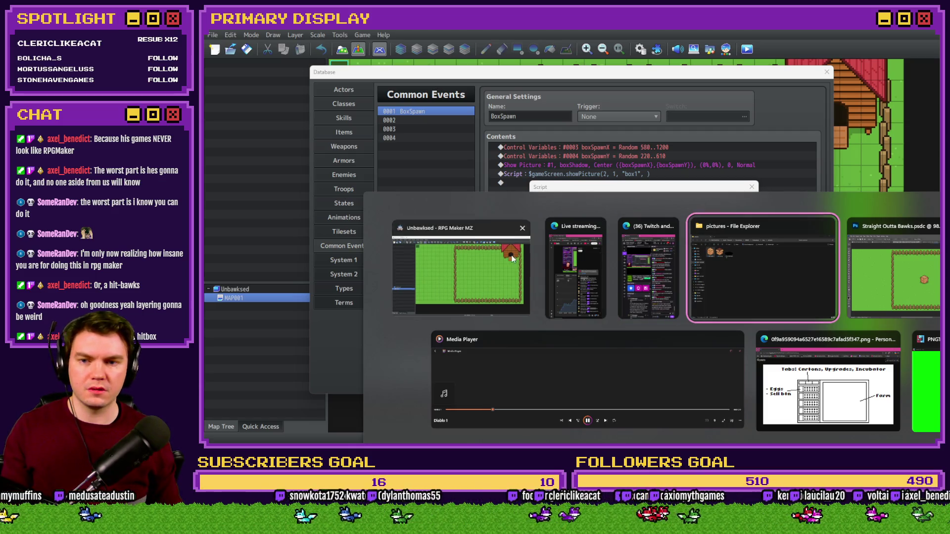
pyautogui.press('Escape')
pyautogui.write('720')
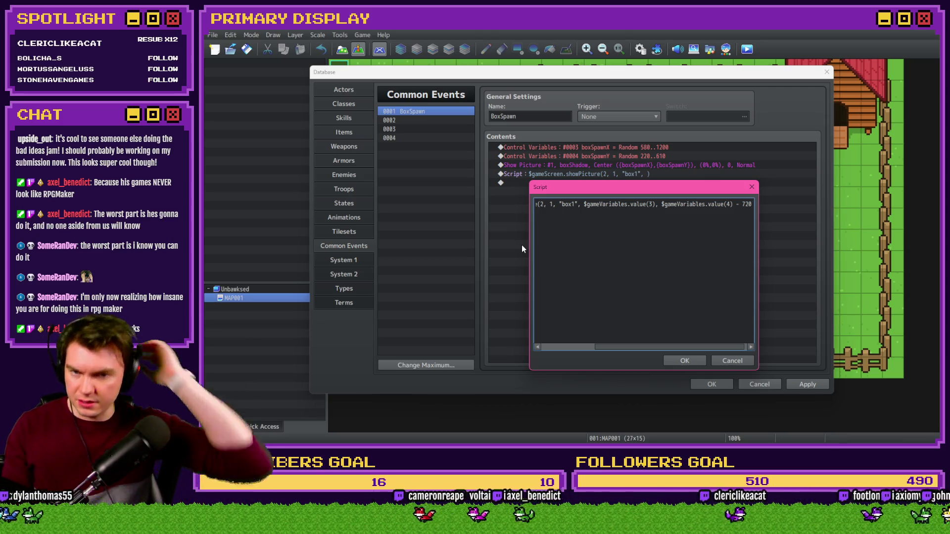
pyautogui.write(') - 720')
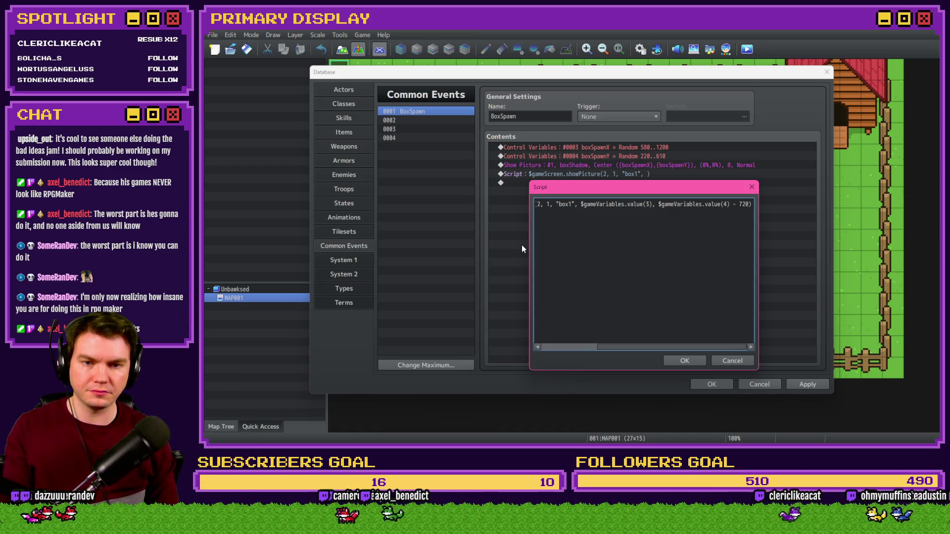
pyautogui.write(', ')
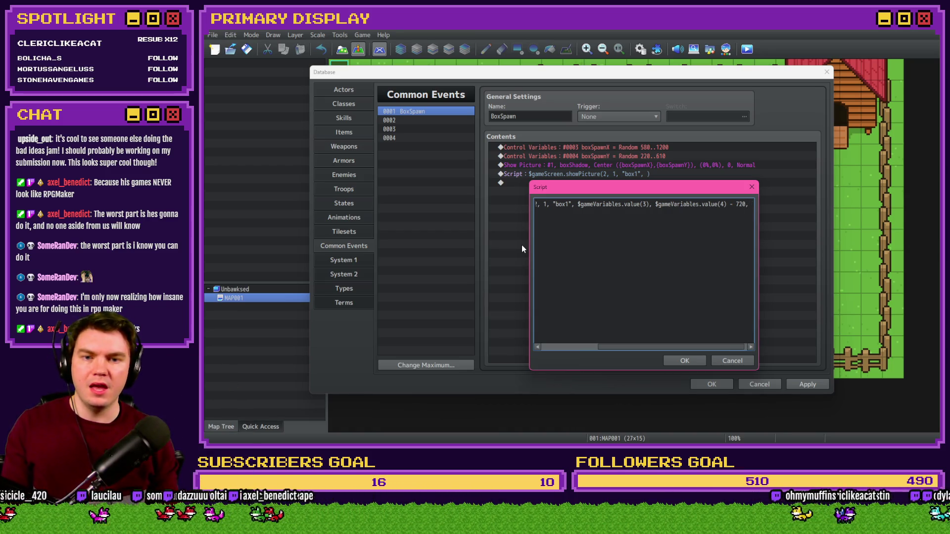
pyautogui.write('100, 1')
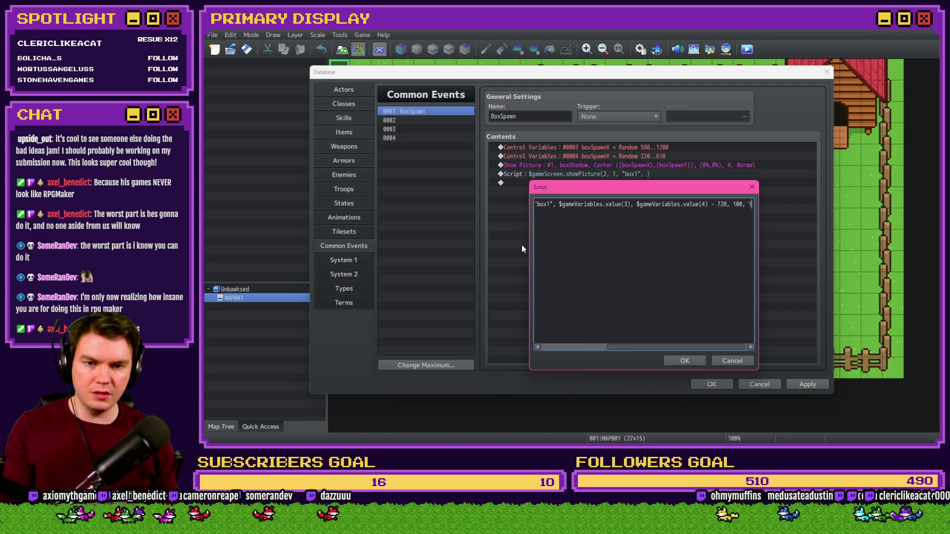
pyautogui.write('00,')
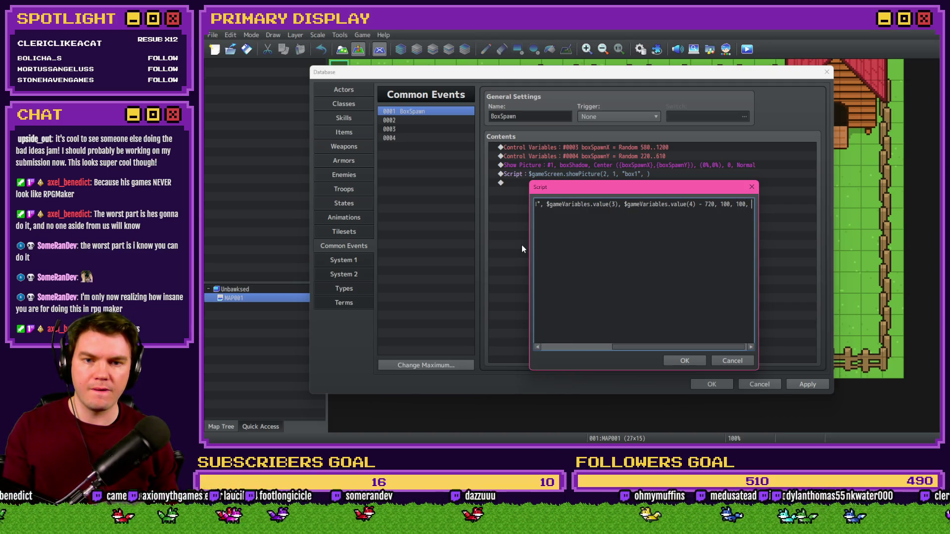
# Step: Confirm the box1 script and check the shadow Show Picture settings without changes
pyautogui.click(673, 361)
pyautogui.click(634, 155)
pyautogui.doubleClick(637, 165)
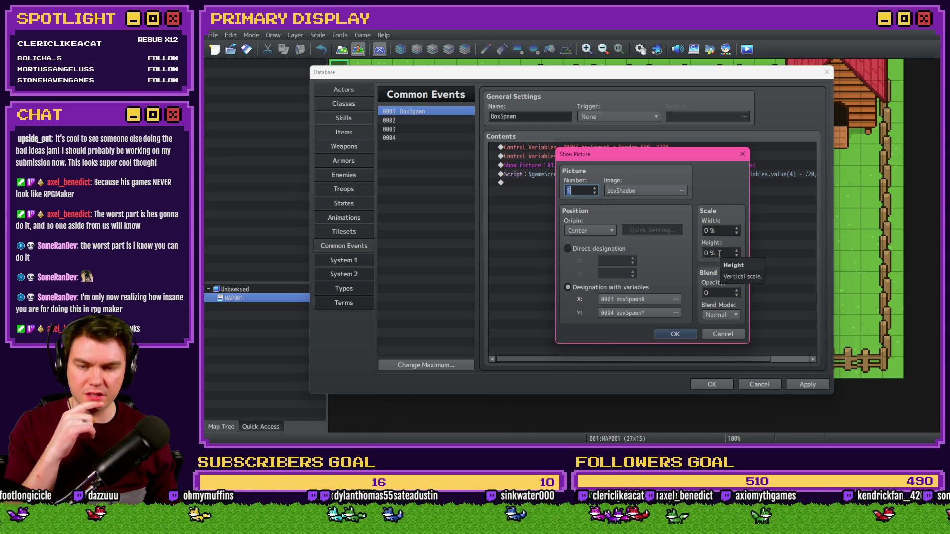
pyautogui.click(727, 333)
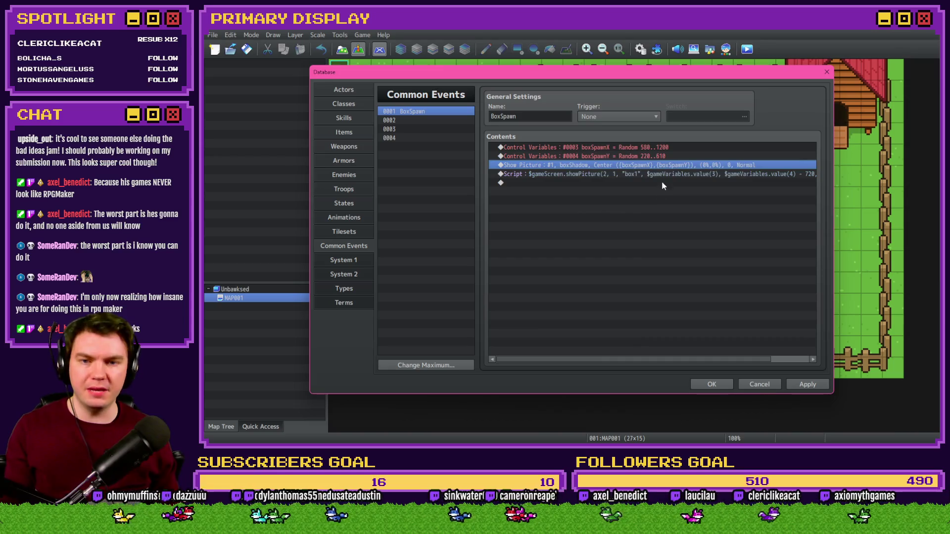
# Step: Append 255, 0 to the box1 showPicture script, confirm it, and apply the event
pyautogui.doubleClick(661, 175)
pyautogui.click(757, 174)
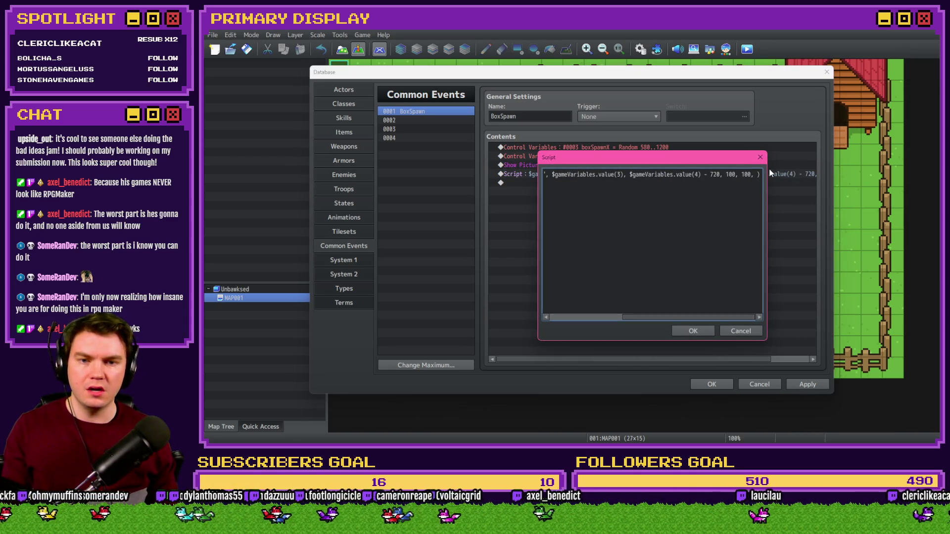
pyautogui.write('255, 0')
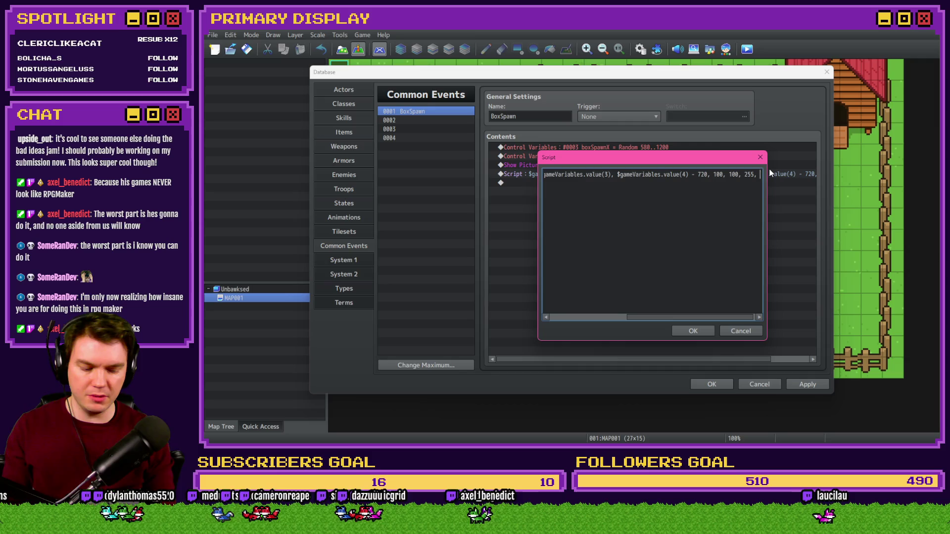
pyautogui.click(706, 294)
pyautogui.click(689, 329)
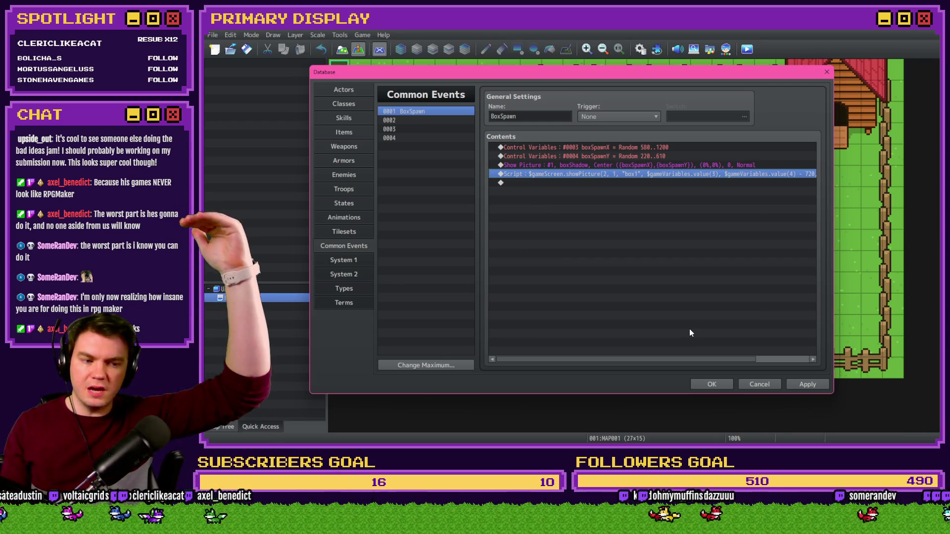
pyautogui.click(807, 385)
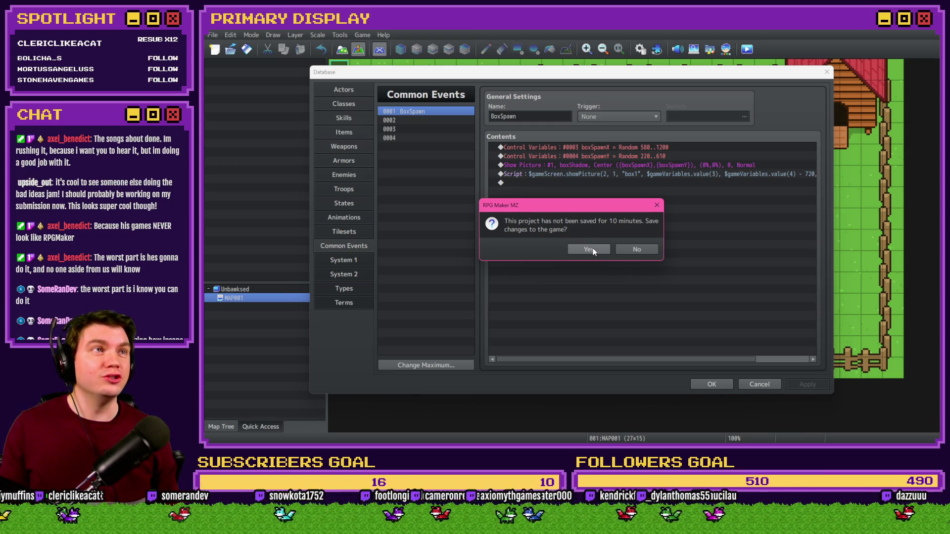
# Step: Save the project at the unsaved-for-10-minutes prompt, then select the shadow Show Picture line
pyautogui.click(593, 249)
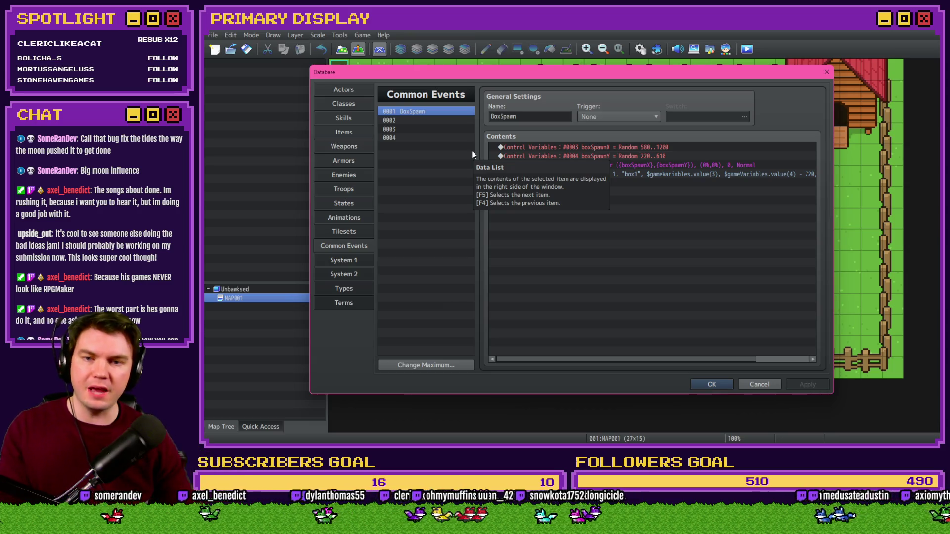
pyautogui.click(625, 166)
# Step: Add a Move Picture command at the list end with Slow end easing
pyautogui.click(625, 175)
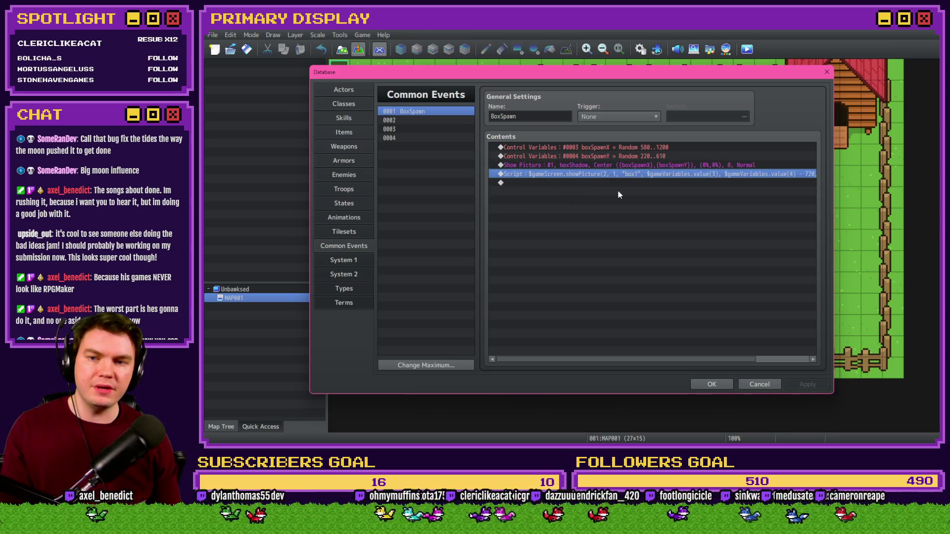
pyautogui.doubleClick(618, 183)
pyautogui.click(550, 118)
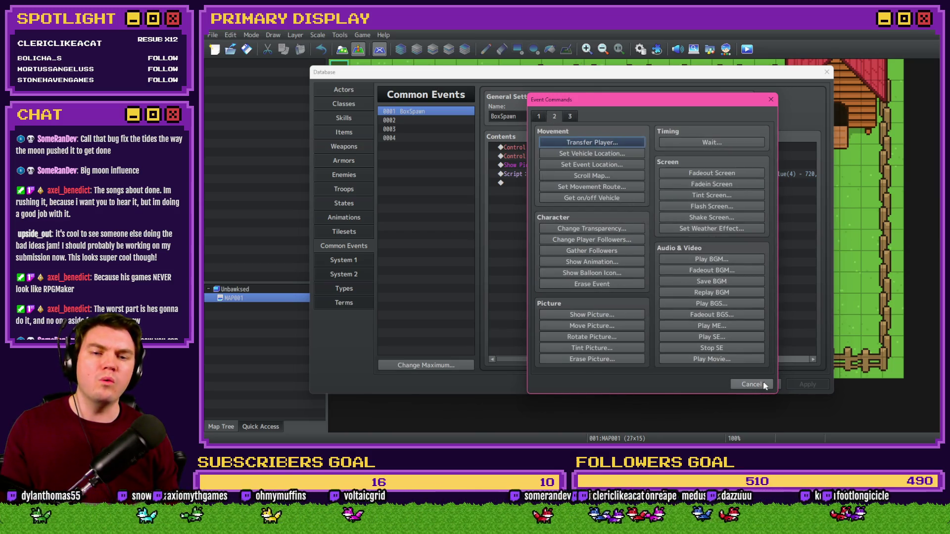
pyautogui.click(600, 326)
pyautogui.click(659, 172)
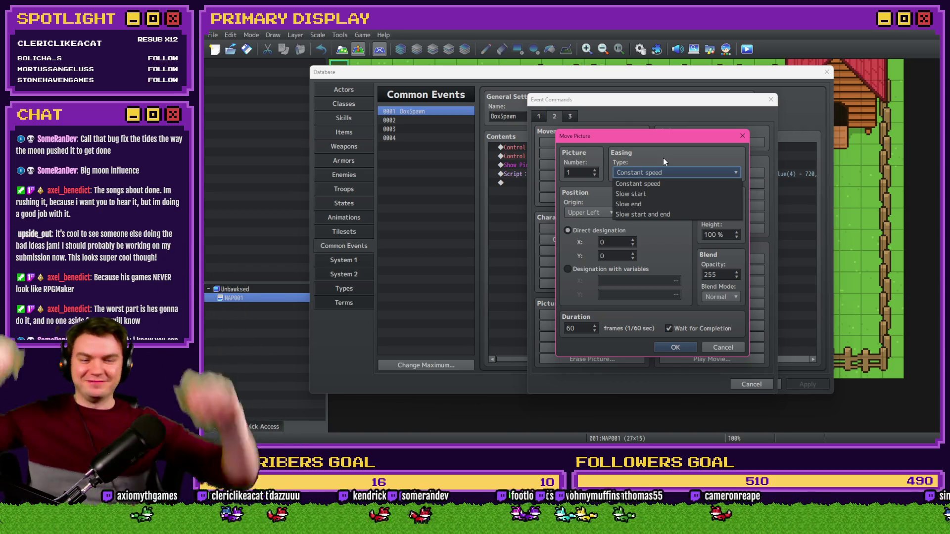
pyautogui.click(657, 180)
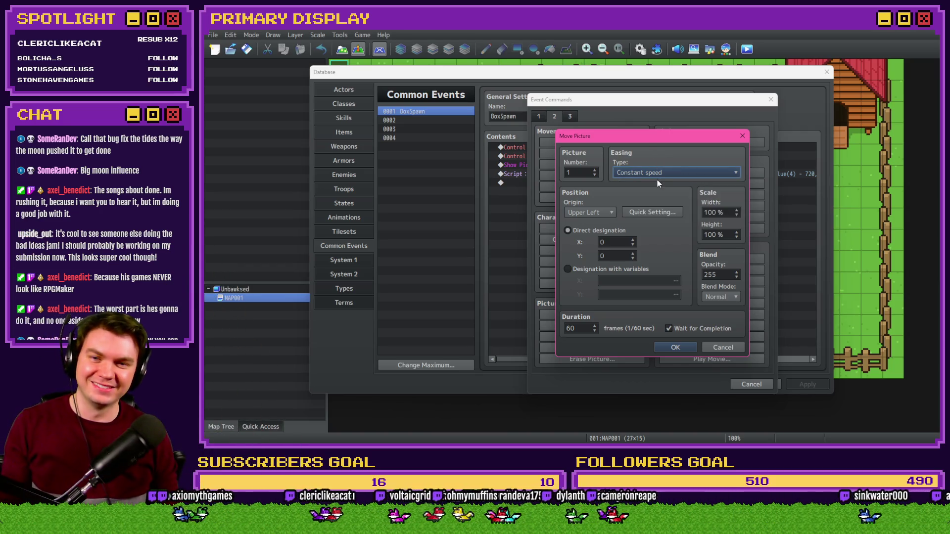
pyautogui.click(661, 172)
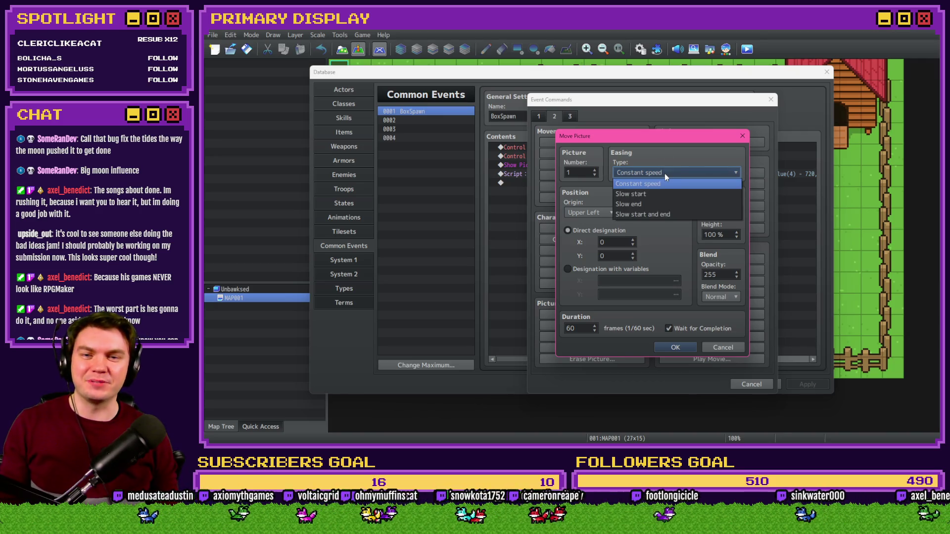
pyautogui.click(655, 203)
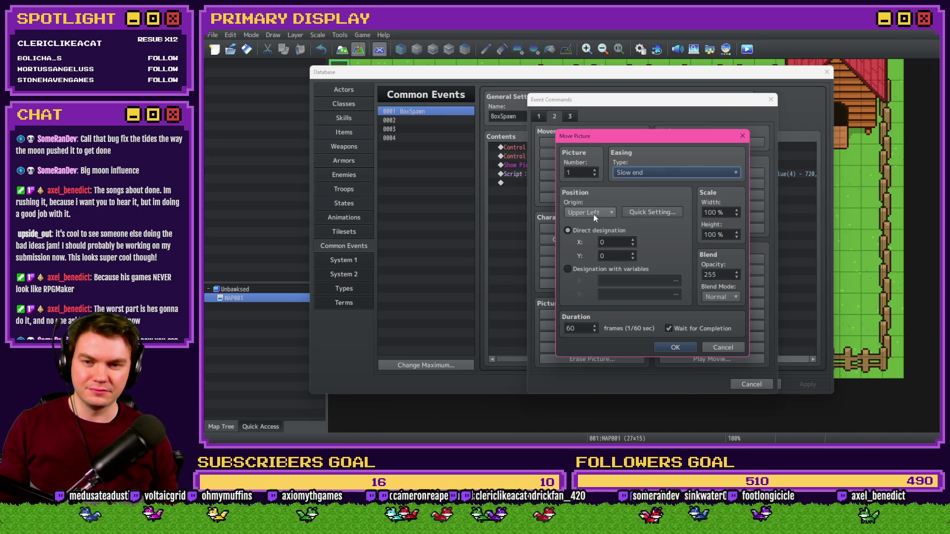
# Step: Set the move's origin to Center and position to variables boxSpawnX and boxSpawnY
pyautogui.click(594, 215)
pyautogui.click(645, 213)
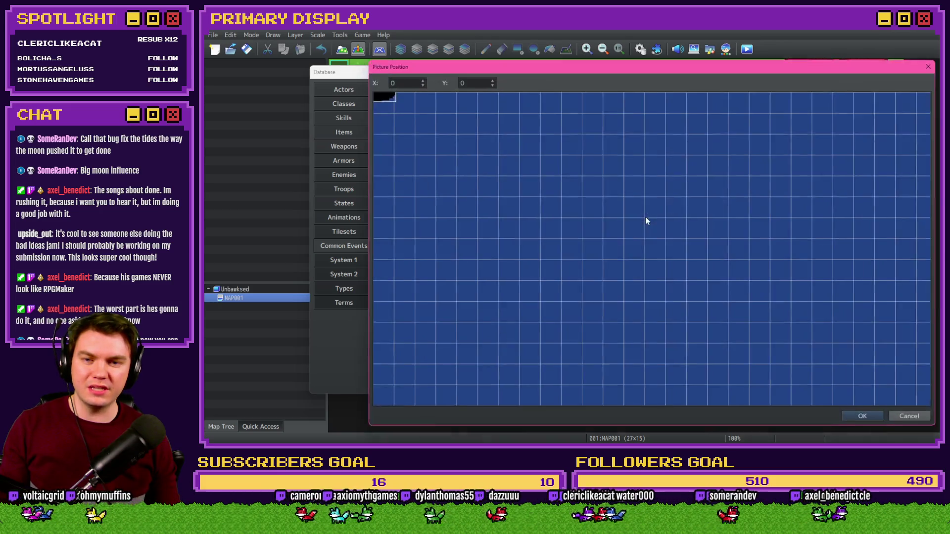
pyautogui.doubleClick(735, 271)
pyautogui.click(611, 264)
pyautogui.click(644, 281)
pyautogui.doubleClick(685, 167)
pyautogui.click(664, 284)
pyautogui.click(684, 177)
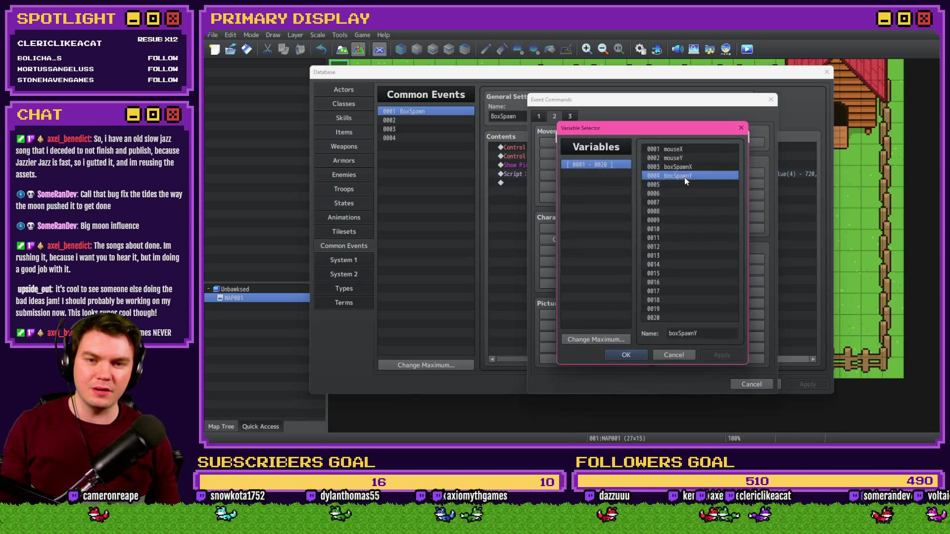
pyautogui.doubleClick(685, 177)
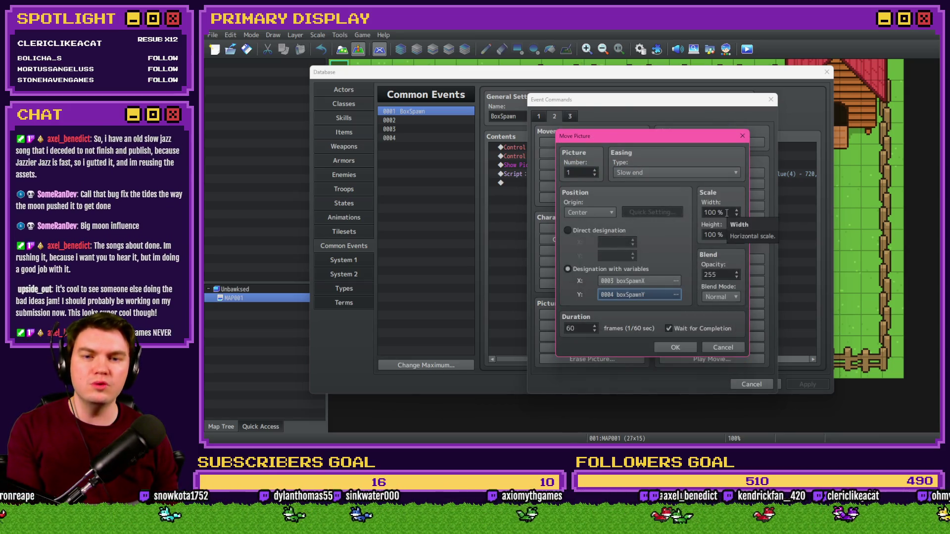
# Step: Give the move opacity 50 and duration 120 with Wait unchecked, and confirm it
pyautogui.doubleClick(719, 276)
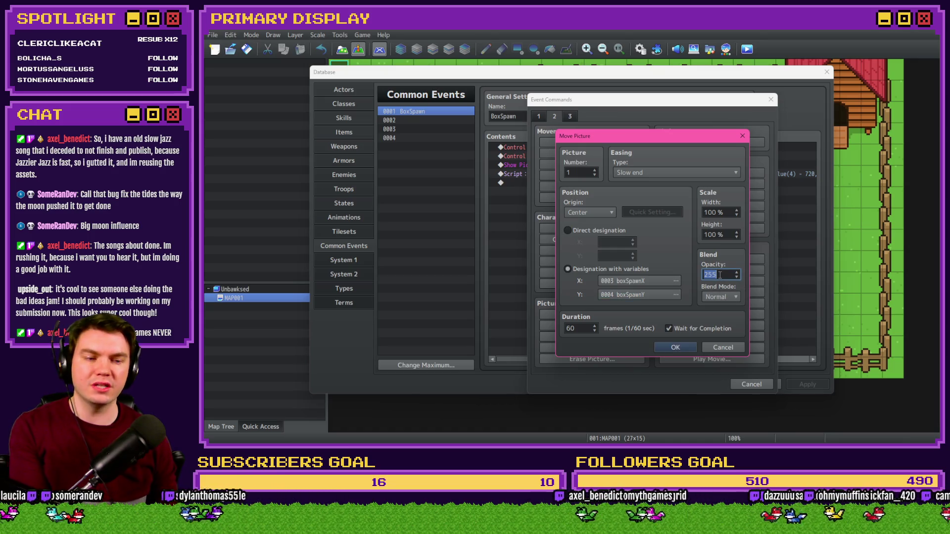
pyautogui.write('50')
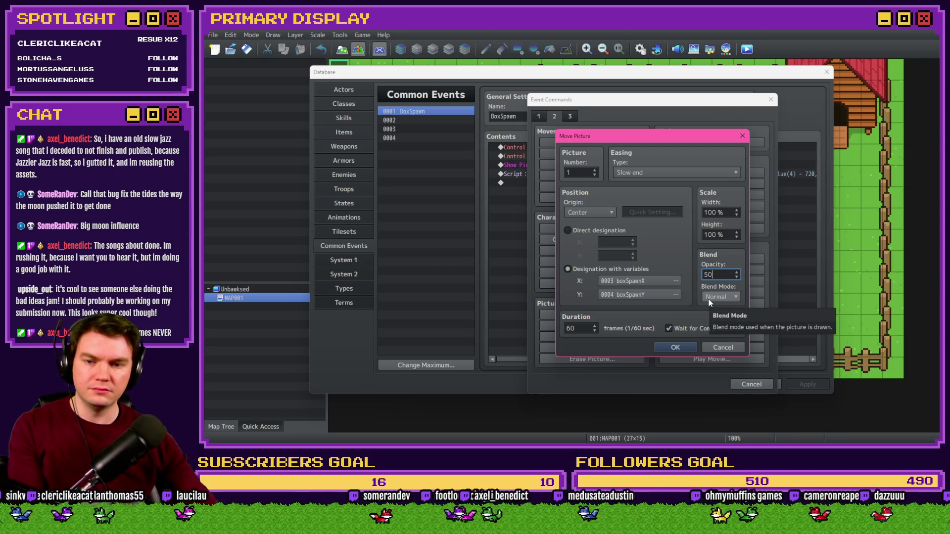
pyautogui.doubleClick(577, 330)
pyautogui.write('120')
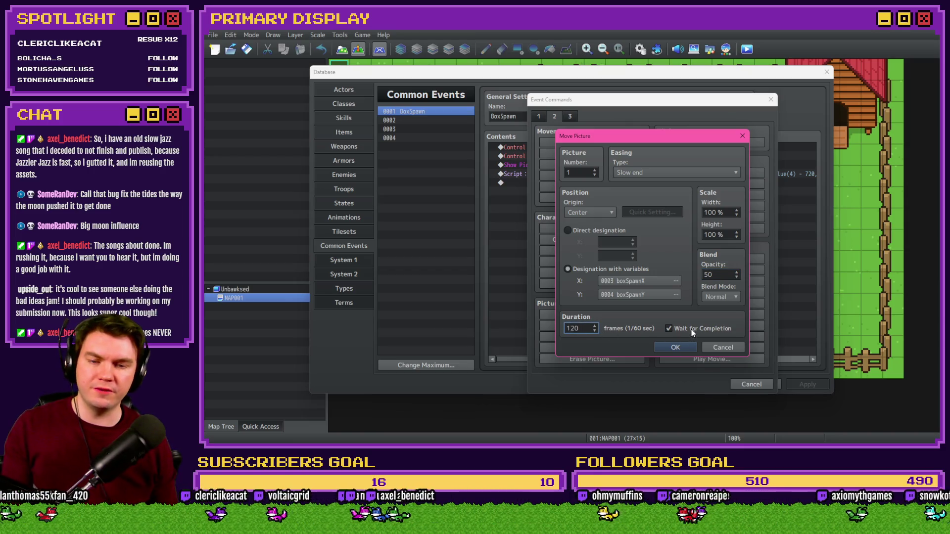
pyautogui.click(686, 332)
pyautogui.click(676, 348)
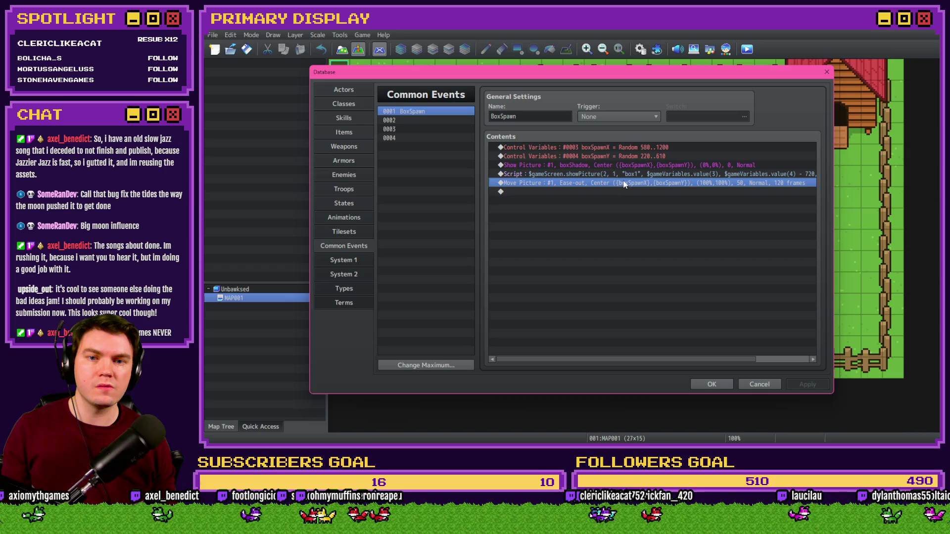
pyautogui.click(624, 174)
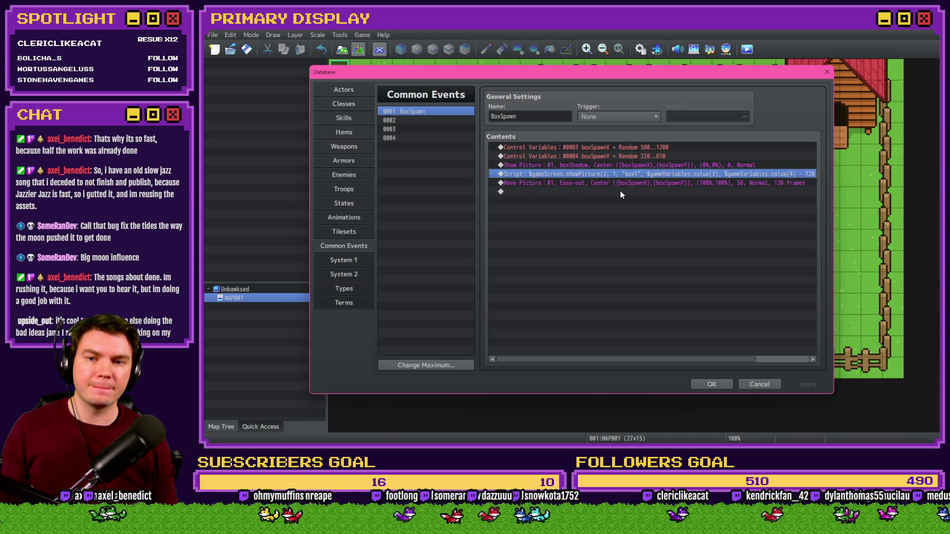
# Step: Paste a copy of the box1 script and change showPicture to movePicture
pyautogui.click(619, 191)
pyautogui.hotkey('ctrl', 'v')
pyautogui.doubleClick(620, 191)
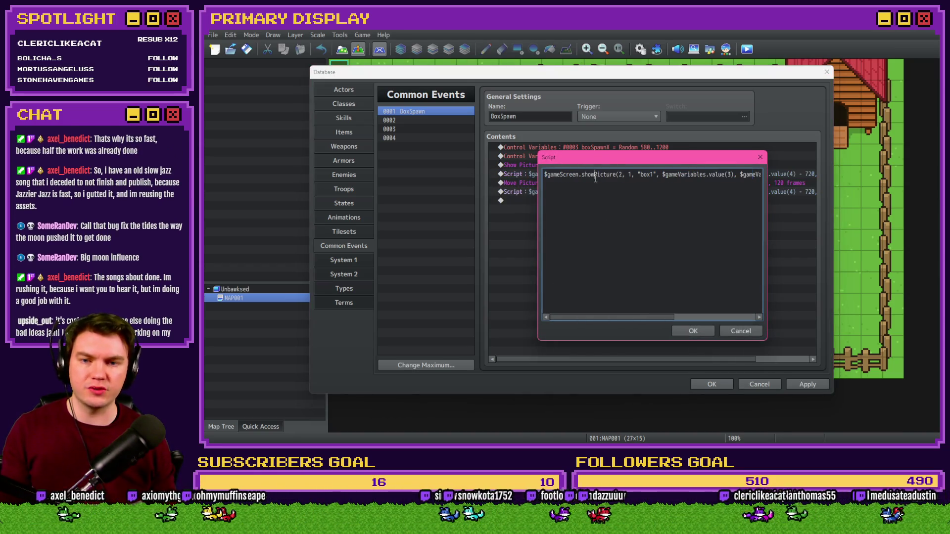
pyautogui.press('BackSpace')
pyautogui.press('BackSpace')
pyautogui.press('BackSpace')
pyautogui.write('move')
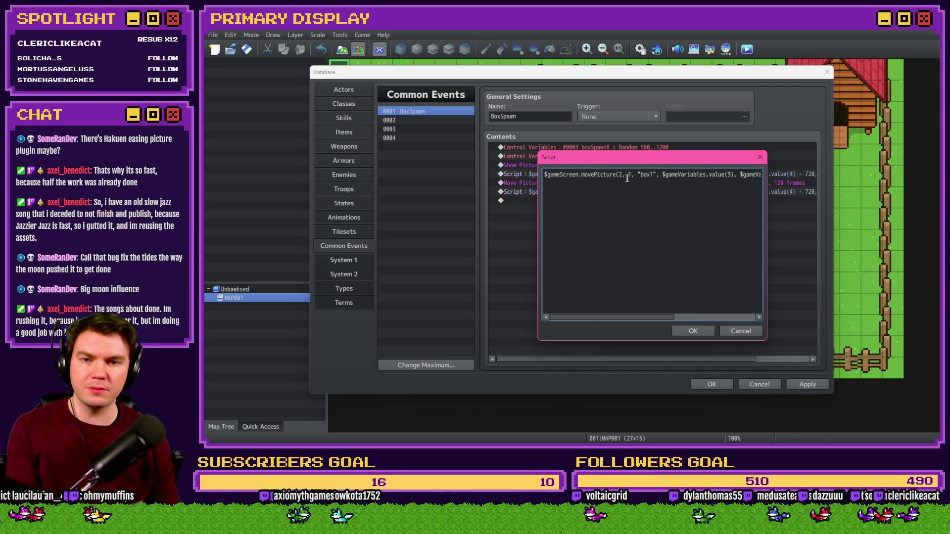
# Step: Remove the "box1" argument and the - 720 offset from the movePicture call
pyautogui.doubleClick(645, 176)
pyautogui.press('BackSpace')
pyautogui.press('BackSpace')
pyautogui.press('Delete')
pyautogui.press('Delete')
pyautogui.press('Delete')
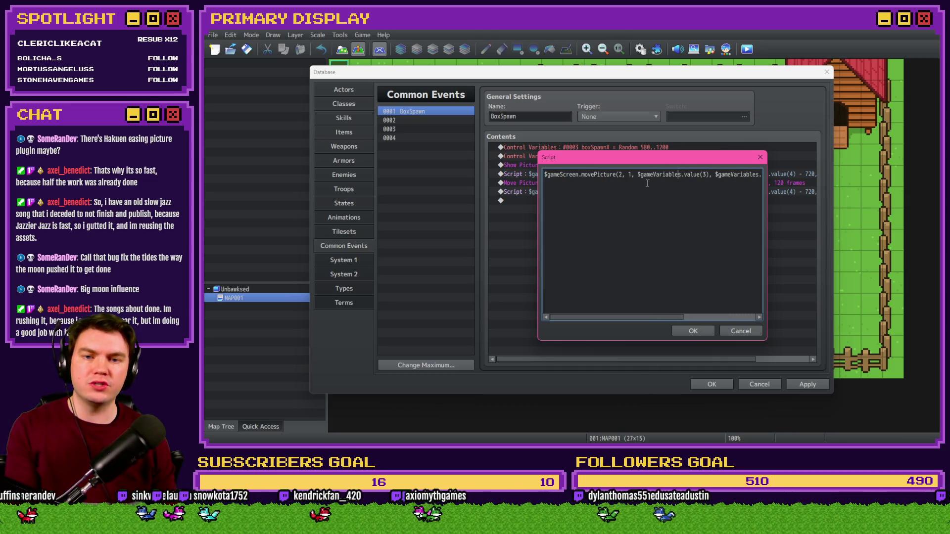
pyautogui.hotkey('ctrl', 'Right')
pyautogui.hotkey('ctrl', 'Right')
pyautogui.hotkey('ctrl', 'Right')
pyautogui.hotkey('ctrl', 'Right')
pyautogui.hotkey('ctrl', 'Right')
pyautogui.hotkey('ctrl', 'Right')
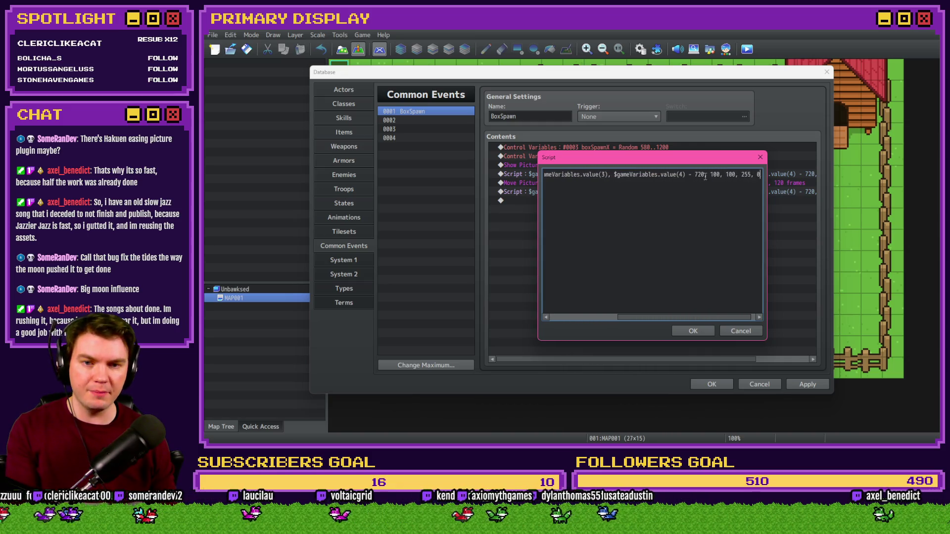
pyautogui.press('BackSpace')
pyautogui.press('BackSpace')
pyautogui.press('BackSpace')
pyautogui.press('BackSpace')
pyautogui.press('BackSpace')
pyautogui.write(',')
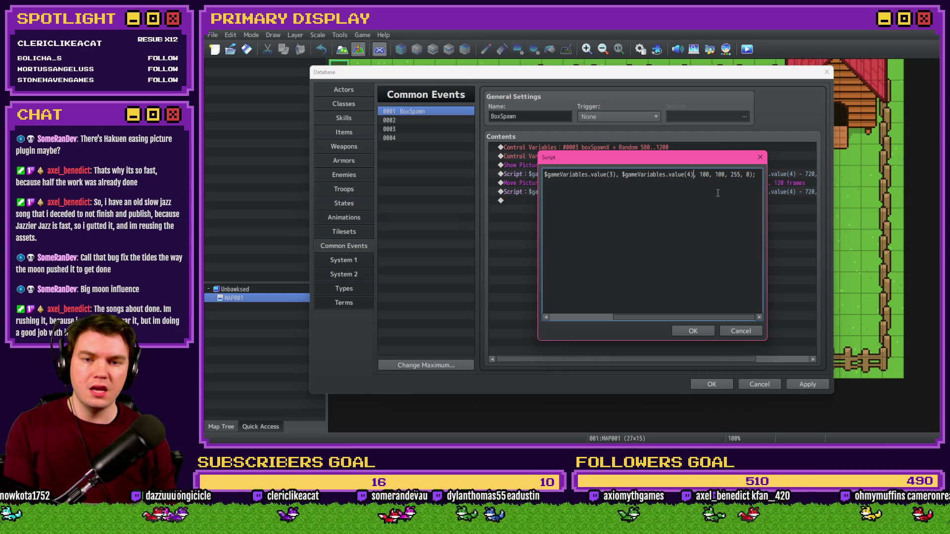
pyautogui.press('Right')
pyautogui.press('Right')
pyautogui.press('Right')
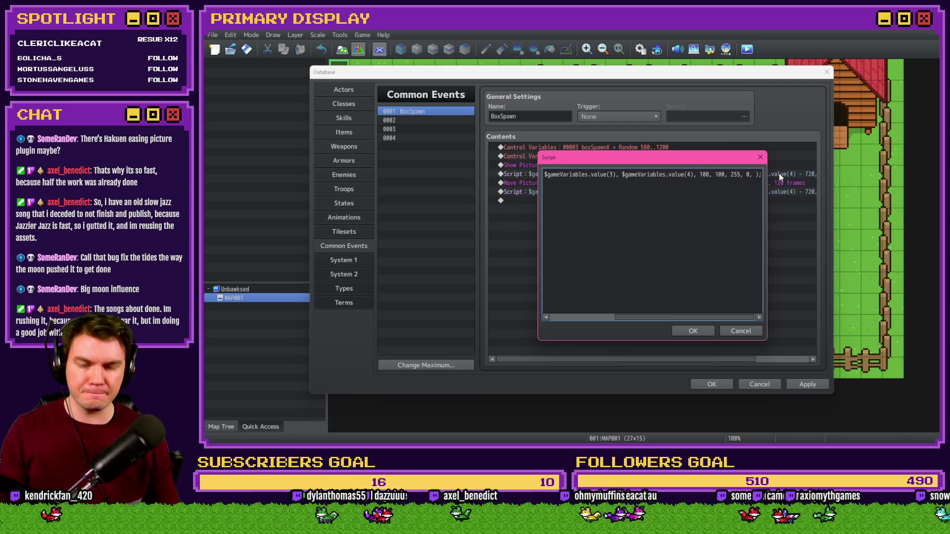
# Step: Confirm the movePicture script and apply the BoxSpawn common event changes
pyautogui.click(693, 330)
pyautogui.click(789, 384)
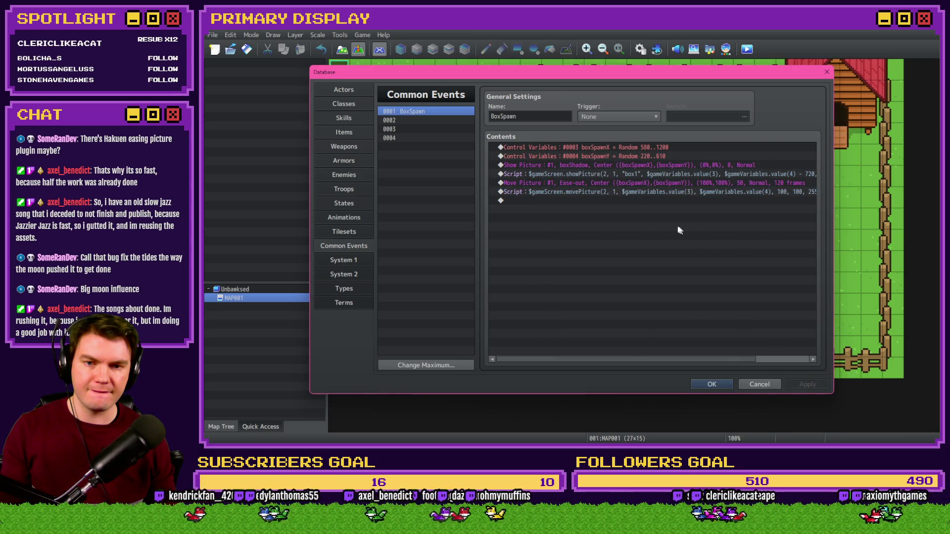
pyautogui.click(664, 191)
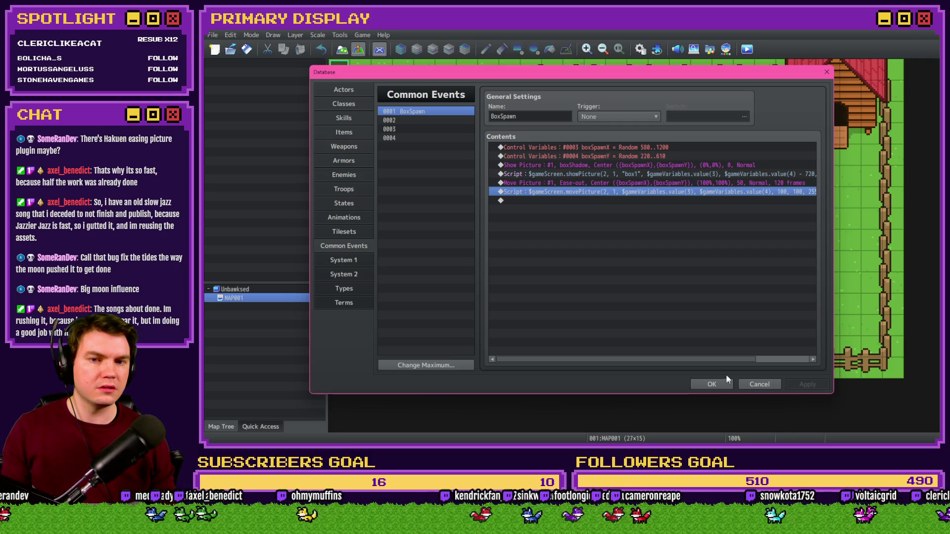
pyautogui.hotkey('alt', 'Tab')
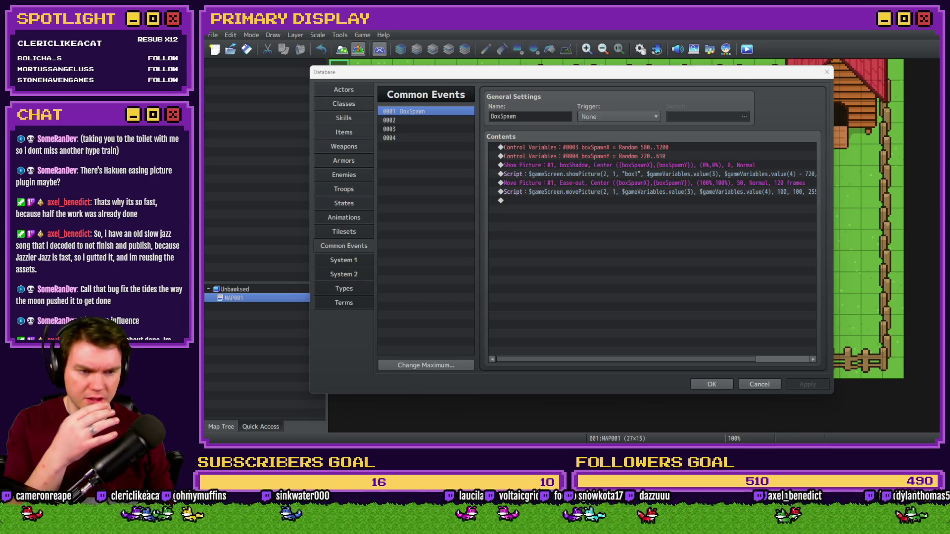
pyautogui.doubleClick(695, 192)
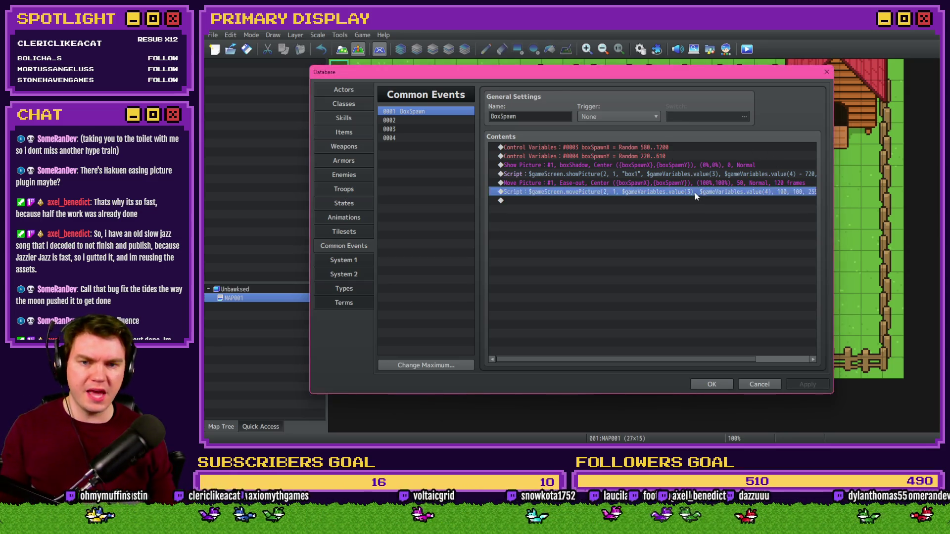
# Step: Insert 80, before the closing parenthesis of the movePicture script and confirm
pyautogui.click(731, 174)
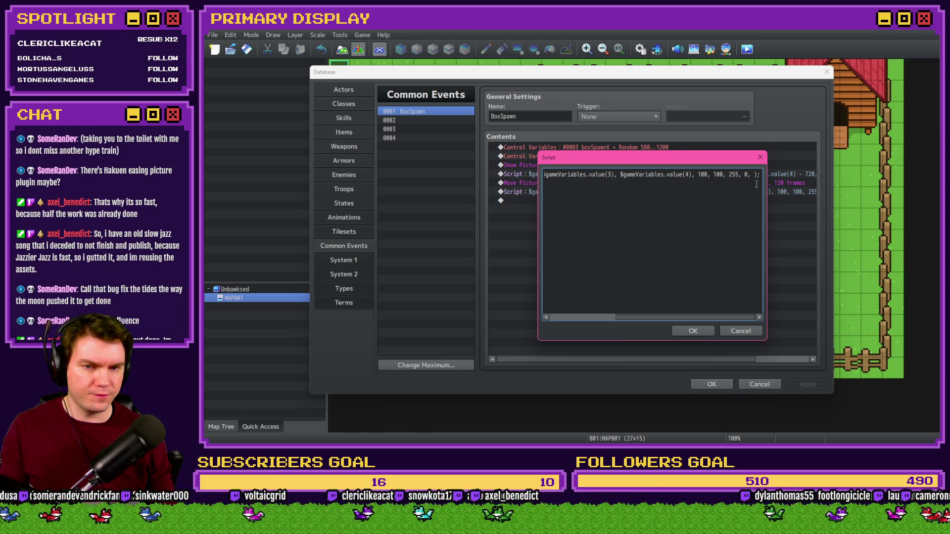
pyautogui.click(757, 184)
pyautogui.write('80,')
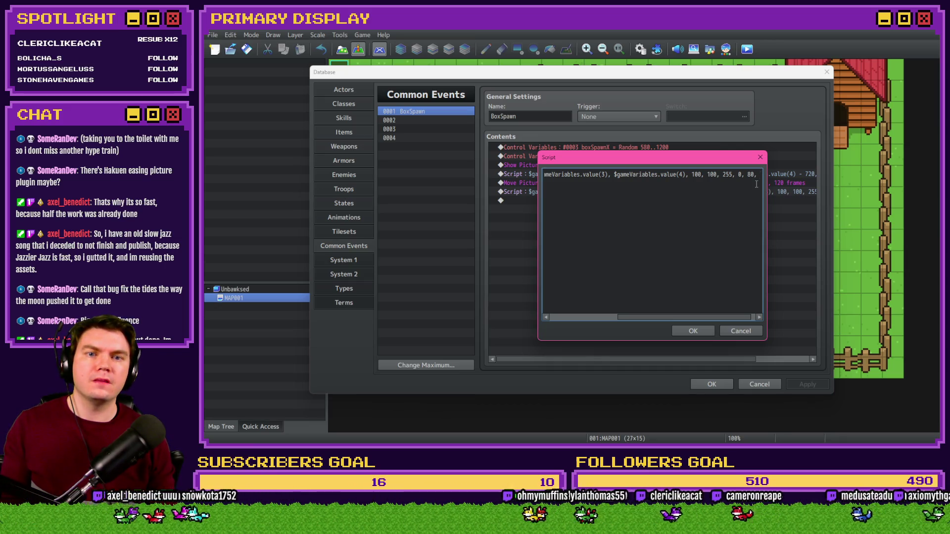
pyautogui.click(693, 331)
# Step: Check the easing types available in the shadow's Move Picture command
pyautogui.doubleClick(663, 183)
pyautogui.click(667, 176)
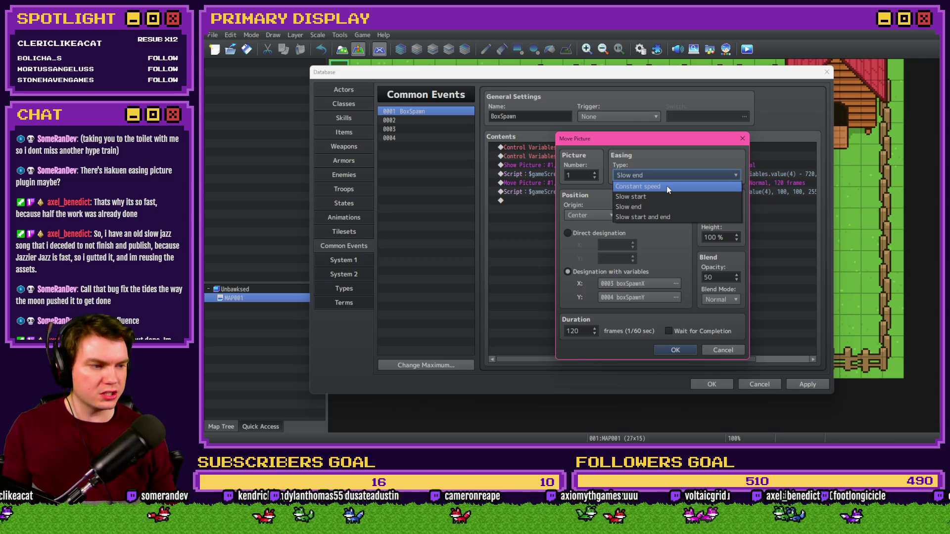
pyautogui.click(667, 186)
pyautogui.press('Return')
# Step: Add 1 as the easing argument after 80 in the movePicture script
pyautogui.doubleClick(668, 191)
pyautogui.click(748, 174)
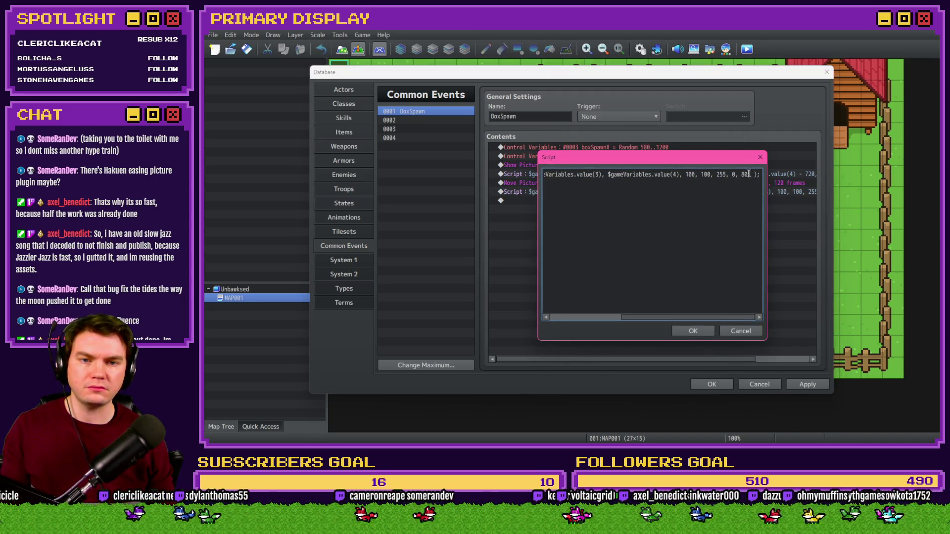
pyautogui.write('1')
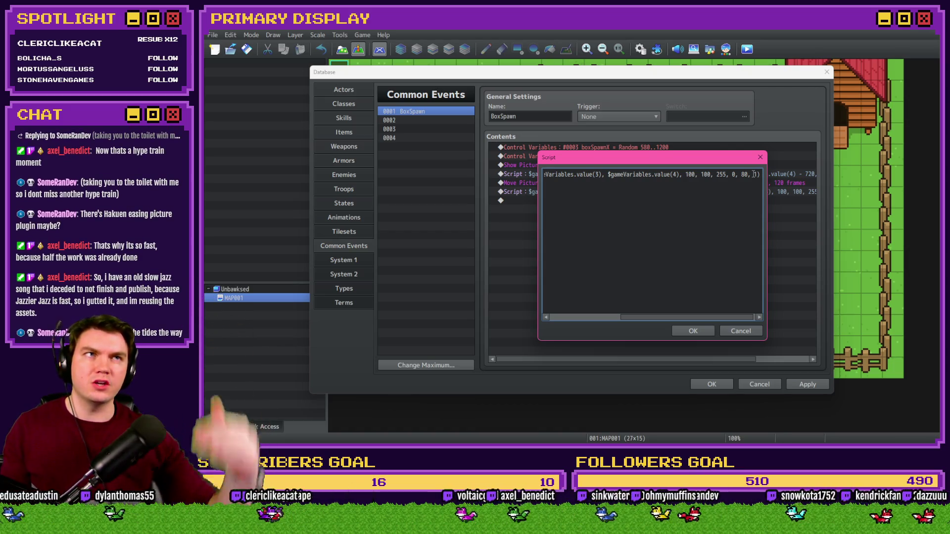
pyautogui.click(693, 331)
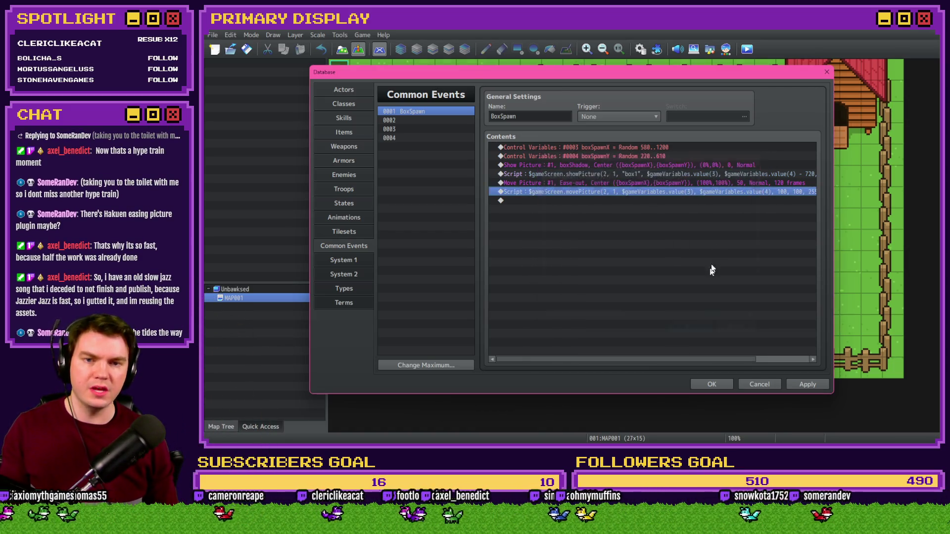
# Step: Append an 80-frame Wait after BoxSpawn's movePicture script as its last command
pyautogui.doubleClick(696, 203)
pyautogui.click(679, 144)
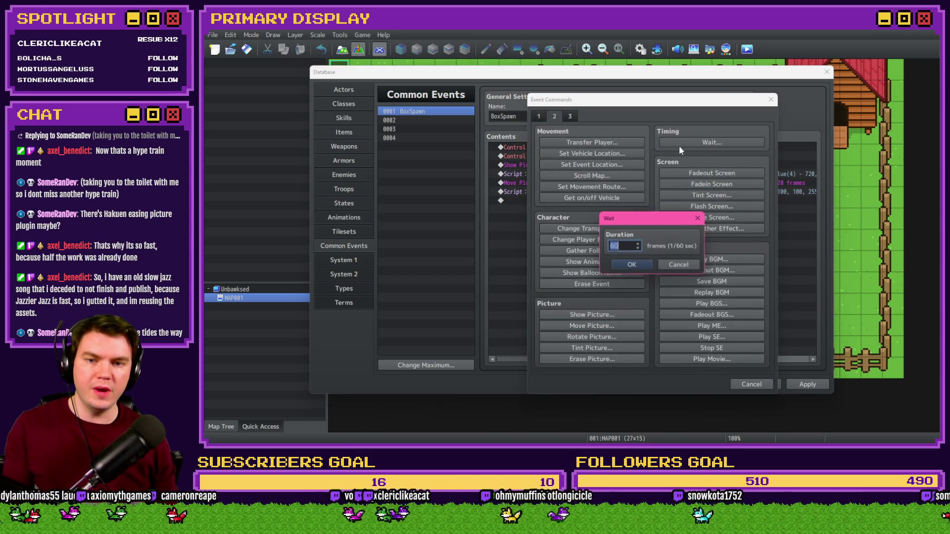
pyautogui.click(633, 266)
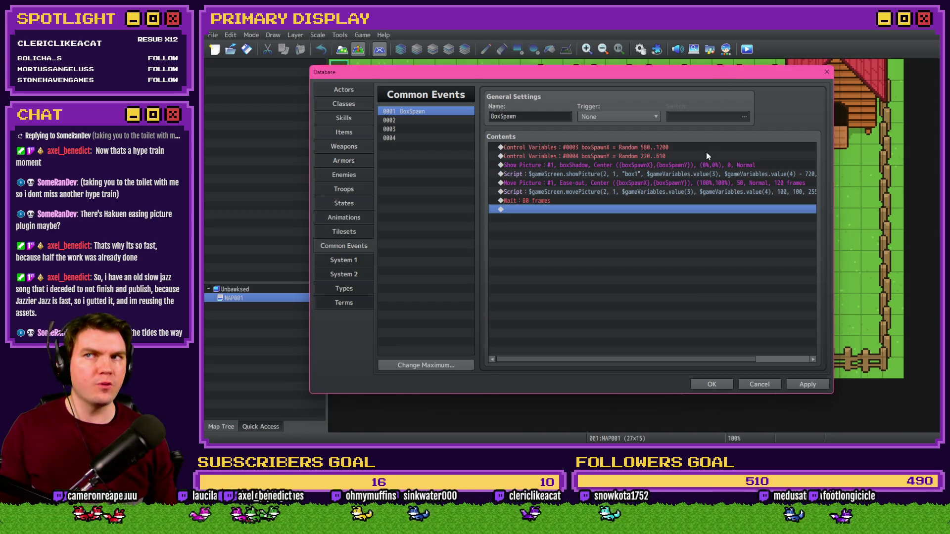
pyautogui.click(634, 193)
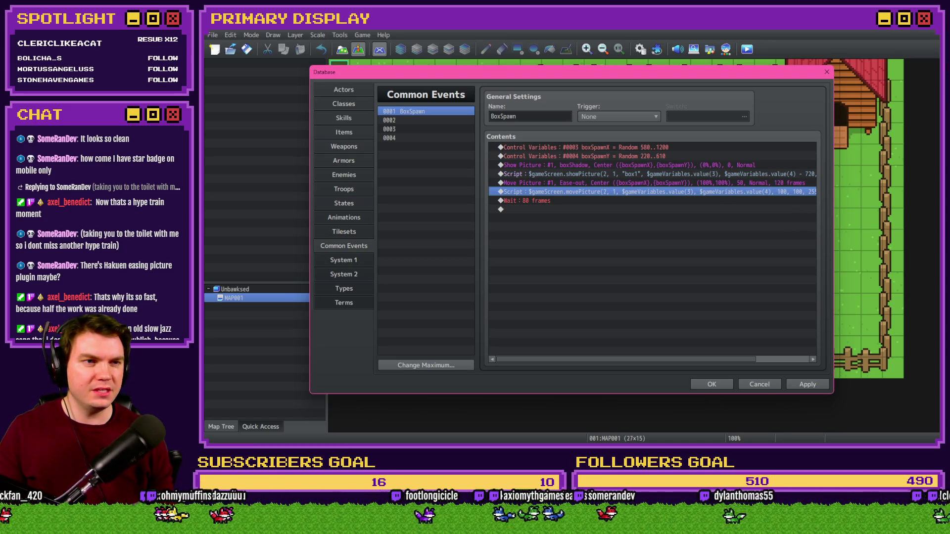
pyautogui.hotkey('alt', 'Tab')
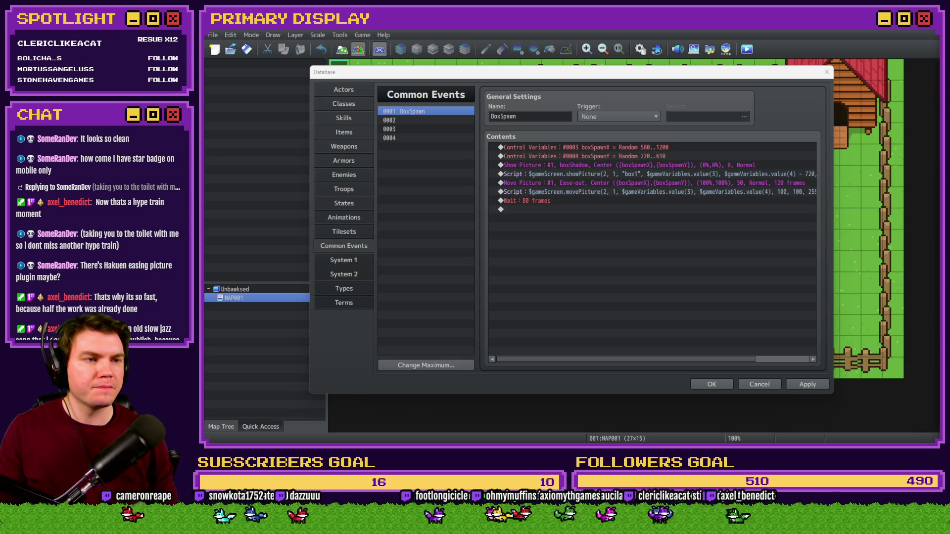
# Step: Glance at the Downloads folder in File Explorer, then apply the BoxSpawn edits in the Database
pyautogui.press('super+e')
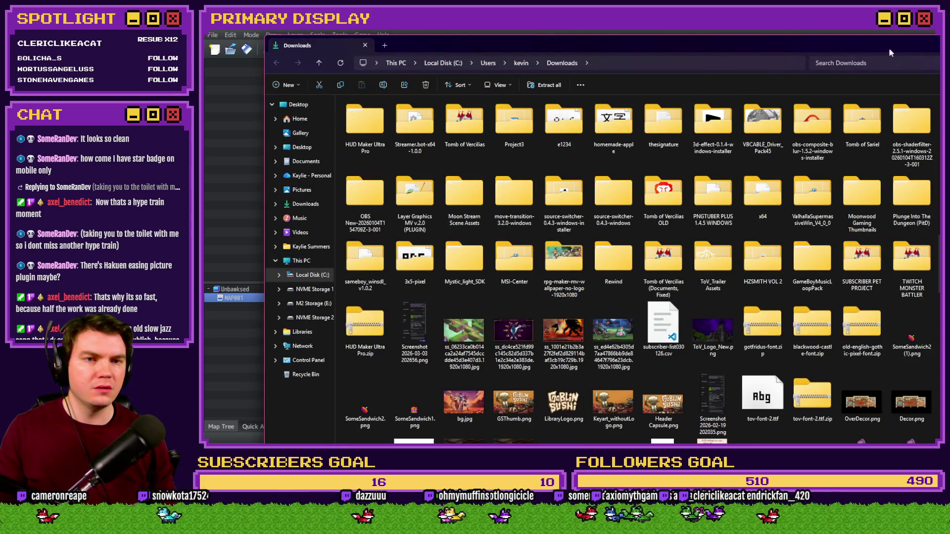
pyautogui.click(882, 47)
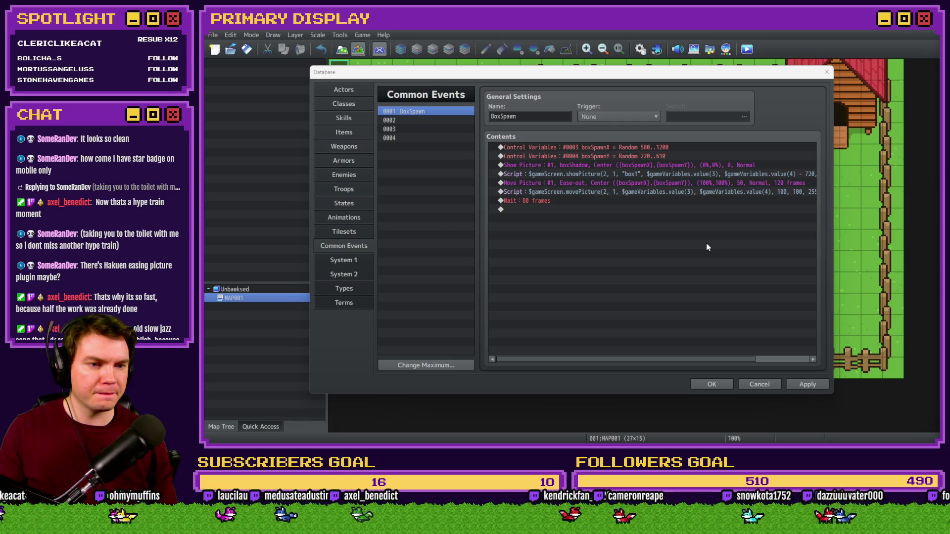
pyautogui.click(657, 192)
pyautogui.click(801, 384)
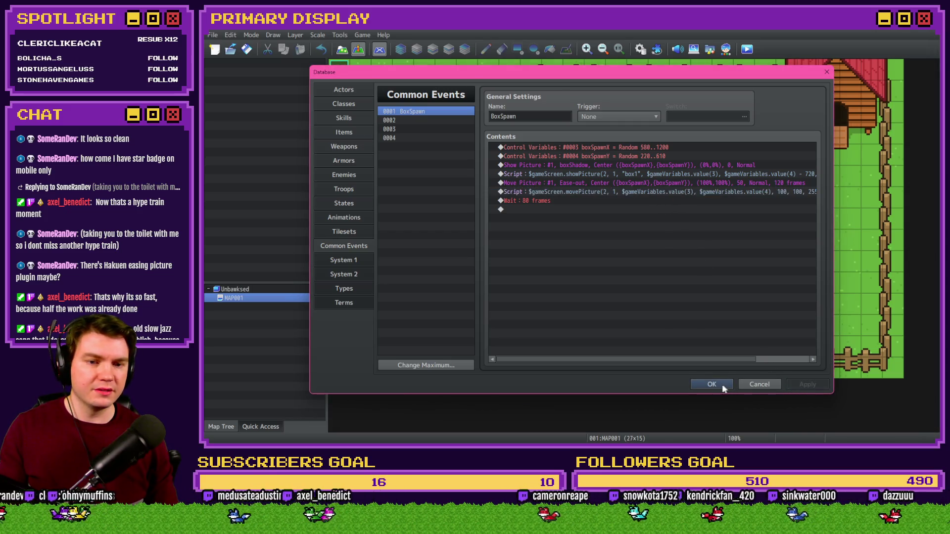
# Step: Close the Database and start a new Plugin Manager entry with EliMZ_EasingPicture
pyautogui.click(724, 385)
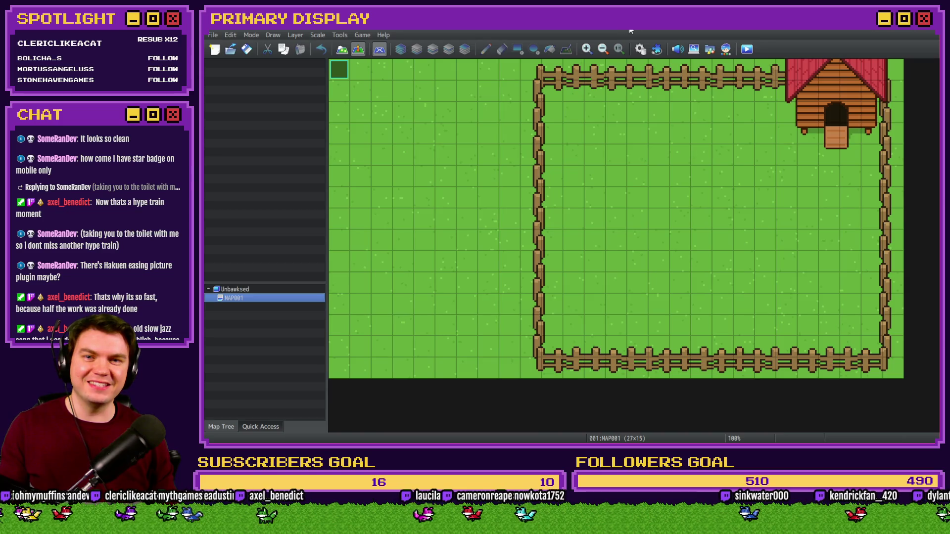
pyautogui.click(655, 49)
pyautogui.doubleClick(441, 147)
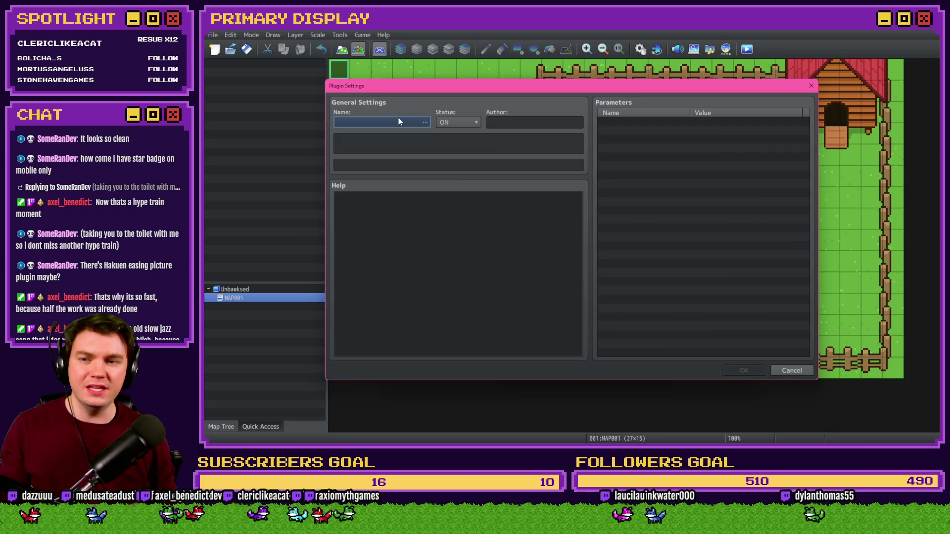
pyautogui.click(399, 121)
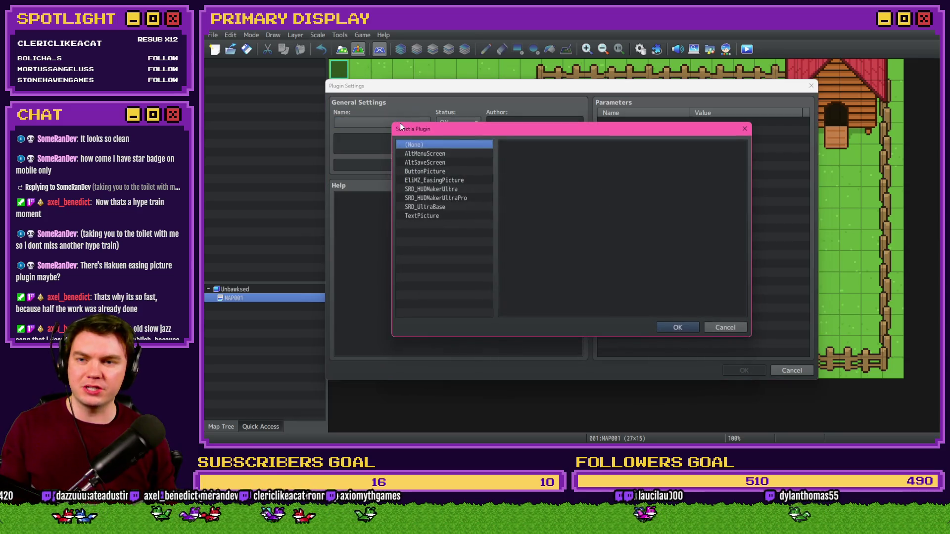
pyautogui.click(426, 181)
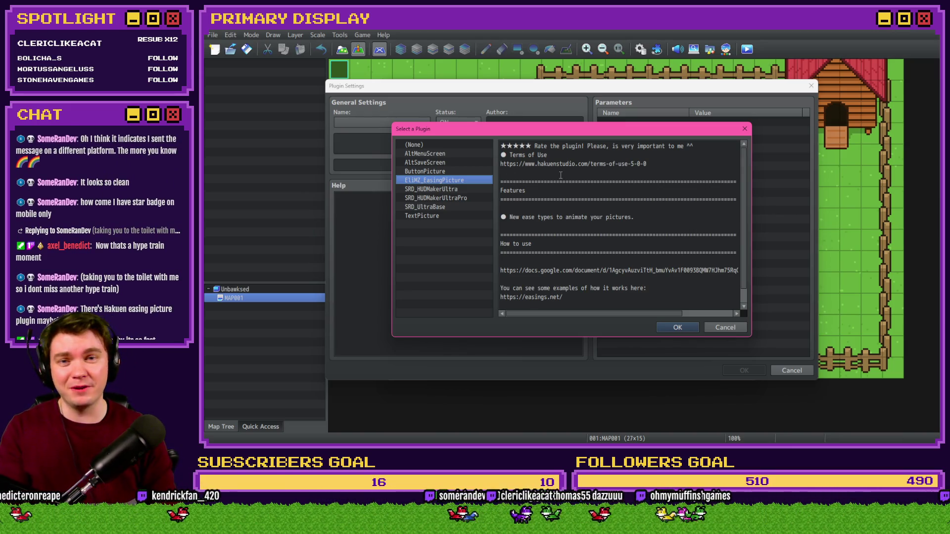
# Step: Review EliMZ_EasingPicture's help, confirm it and add it to the project switched on
pyautogui.scroll(-1, 555, 187)
pyautogui.scroll(1, 608, 255)
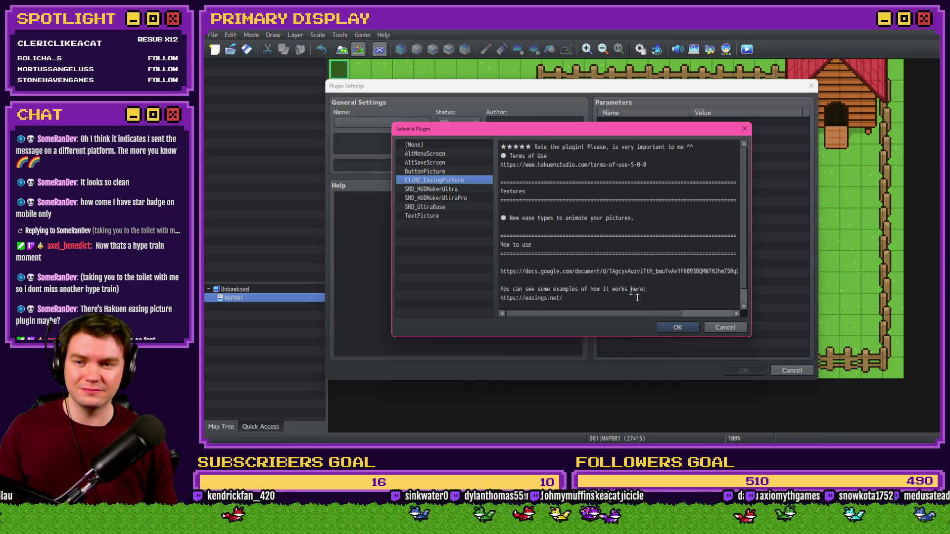
pyautogui.click(664, 328)
pyautogui.scroll(-1, 488, 233)
pyautogui.scroll(1, 488, 233)
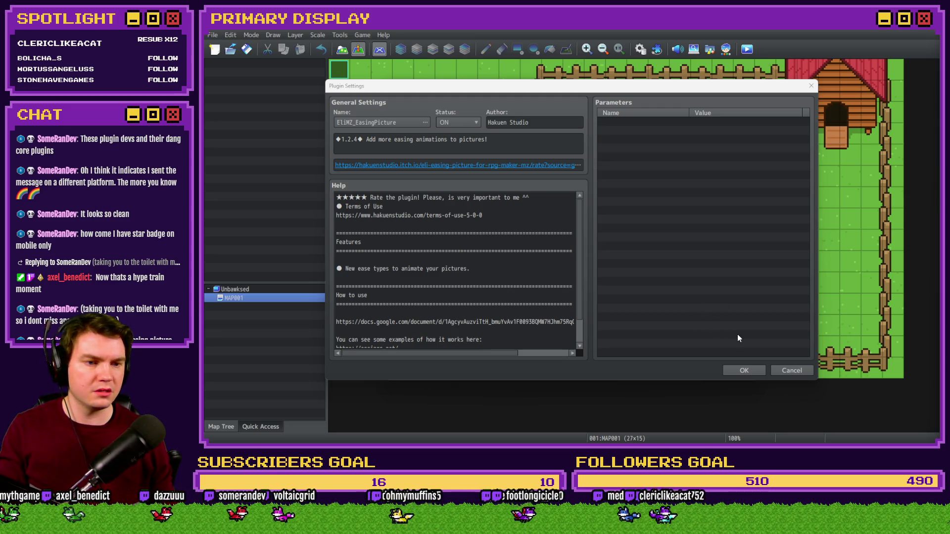
pyautogui.click(744, 369)
# Step: Add the EliMZ_Book core plugin as a new Plugin Manager entry
pyautogui.doubleClick(483, 158)
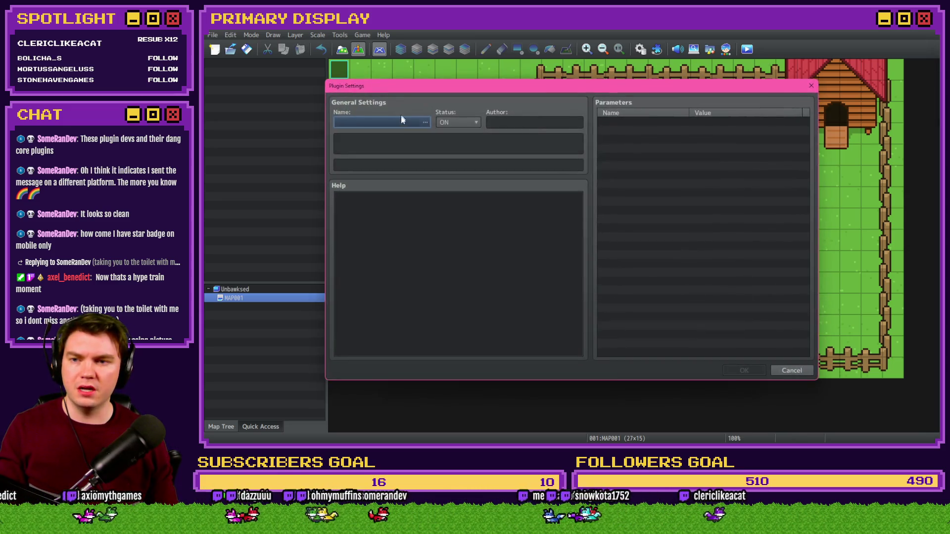
pyautogui.click(389, 121)
pyautogui.click(436, 180)
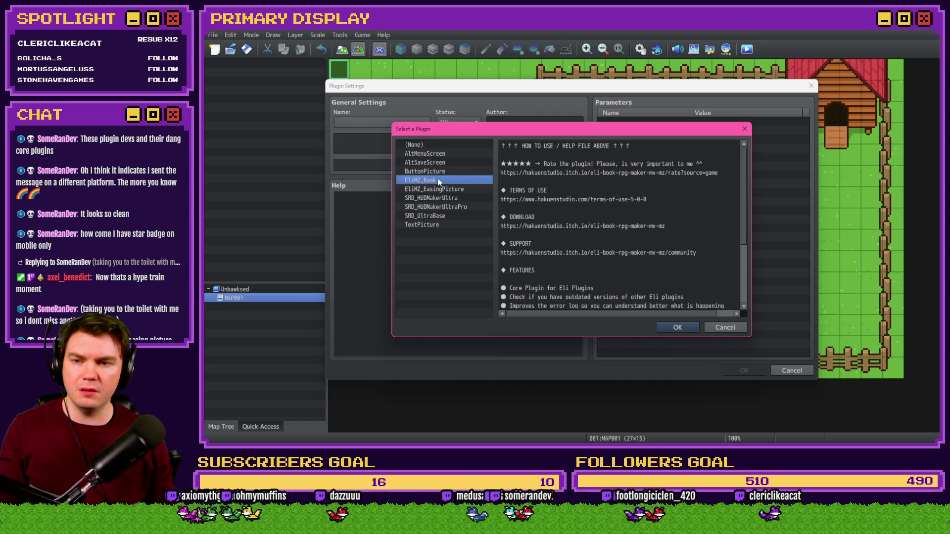
pyautogui.scroll(-3, 659, 309)
pyautogui.click(678, 328)
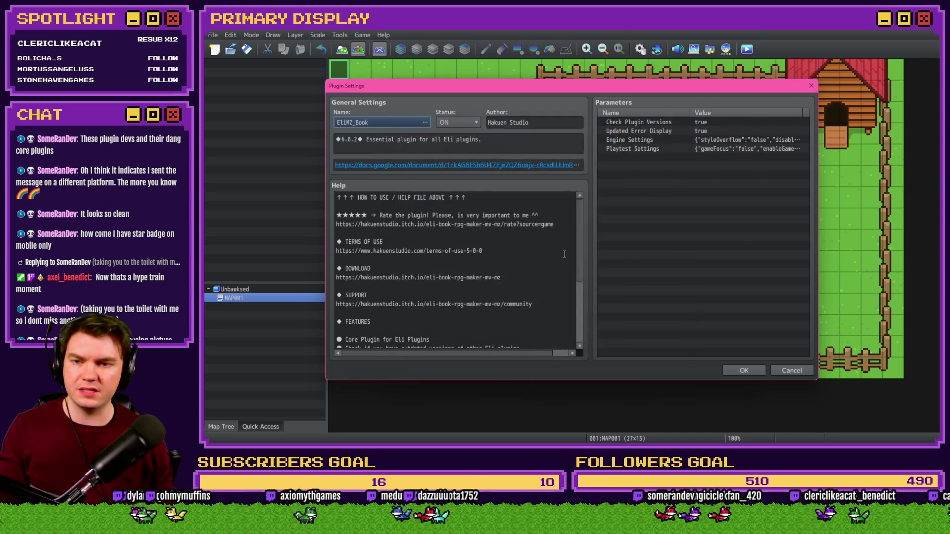
pyautogui.click(756, 371)
# Step: Move EliMZ_EasingPicture below EliMZ_Book, then apply and close Plugin Manager
pyautogui.moveTo(443, 150); pyautogui.dragTo(494, 168)
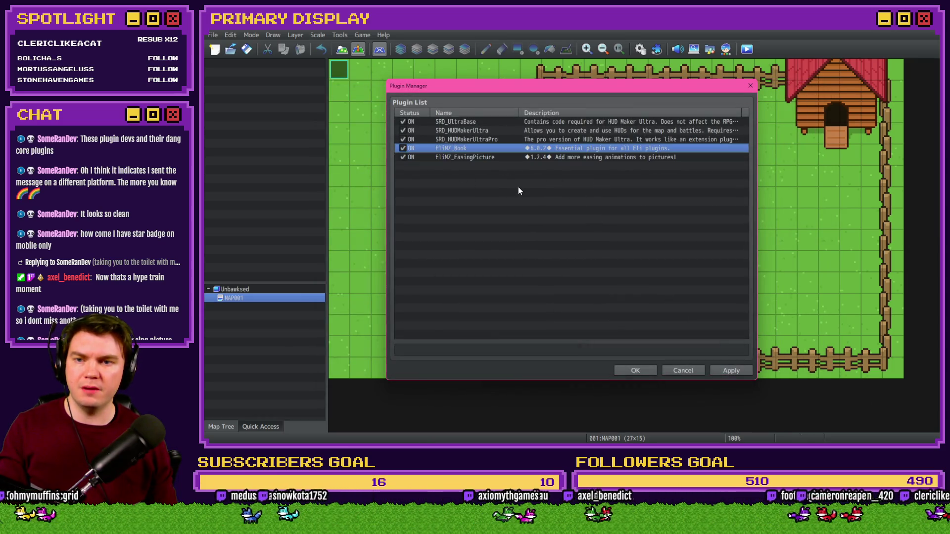
pyautogui.click(728, 369)
pyautogui.click(652, 374)
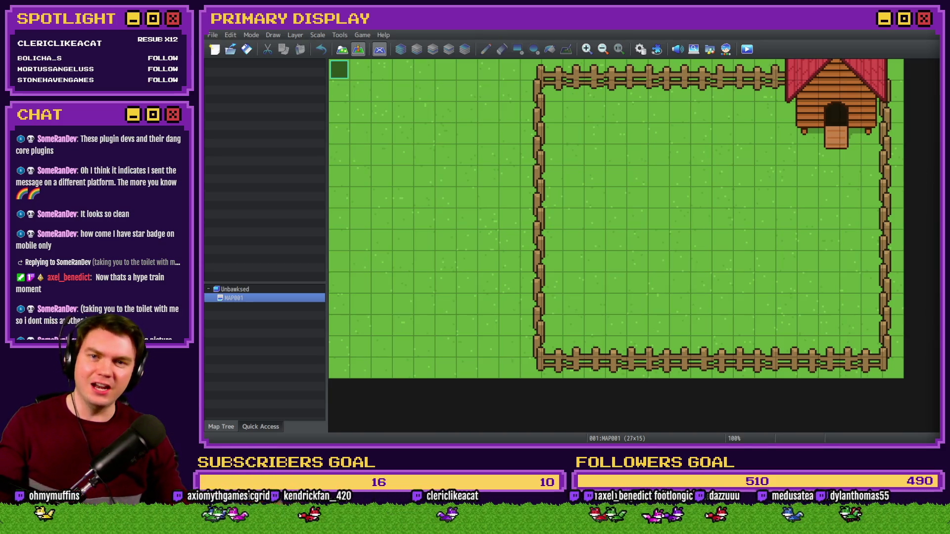
# Step: Recheck the Plugin Manager list, then reopen the Database on the BoxSpawn common event
pyautogui.click(657, 50)
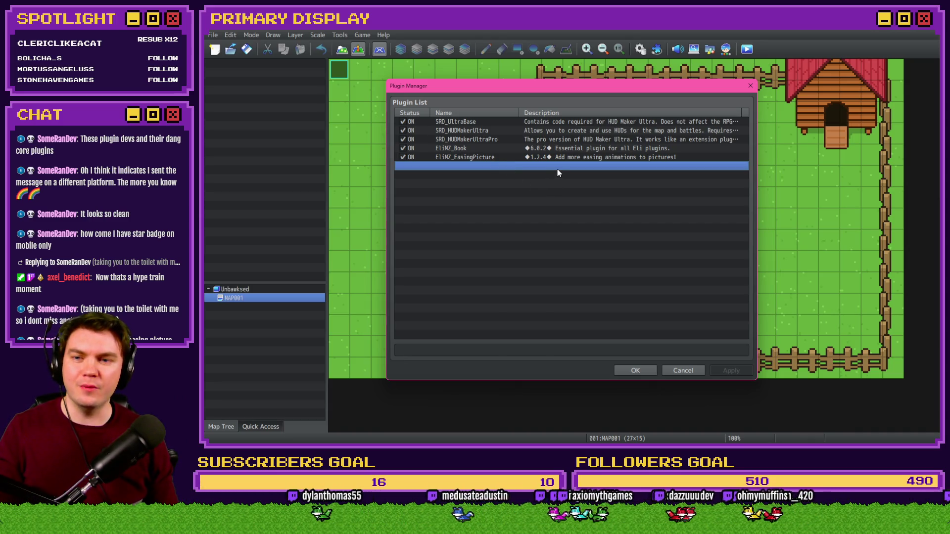
pyautogui.click(645, 370)
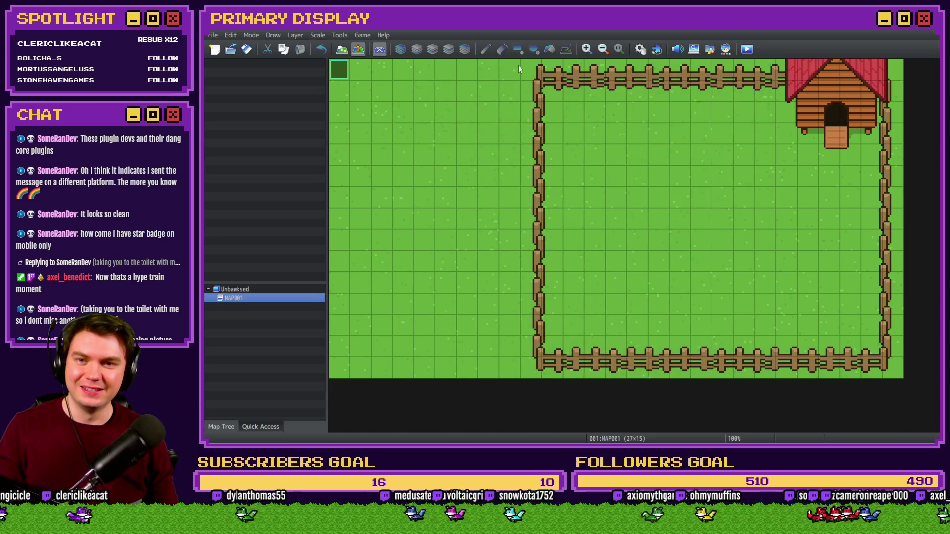
pyautogui.click(641, 48)
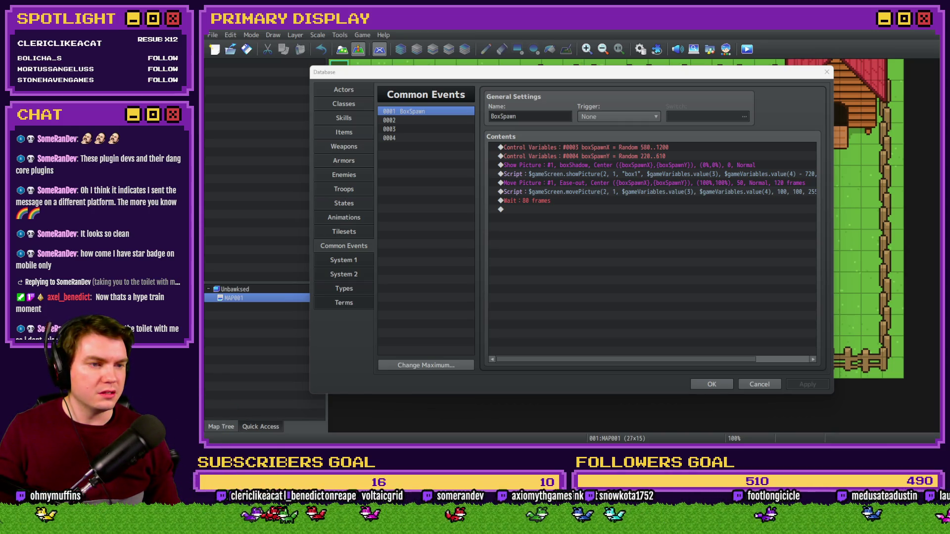
pyautogui.click(624, 229)
# Step: Insert an EliMZ_EasingPicture Change Ease type plugin command above the movePicture script
pyautogui.click(620, 189)
pyautogui.click(622, 181)
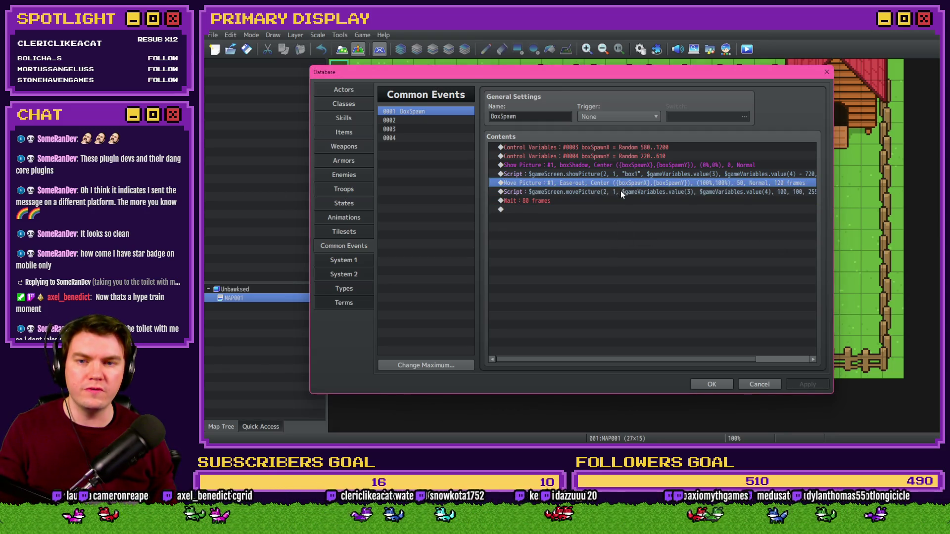
pyautogui.click(621, 190)
pyautogui.press('Insert')
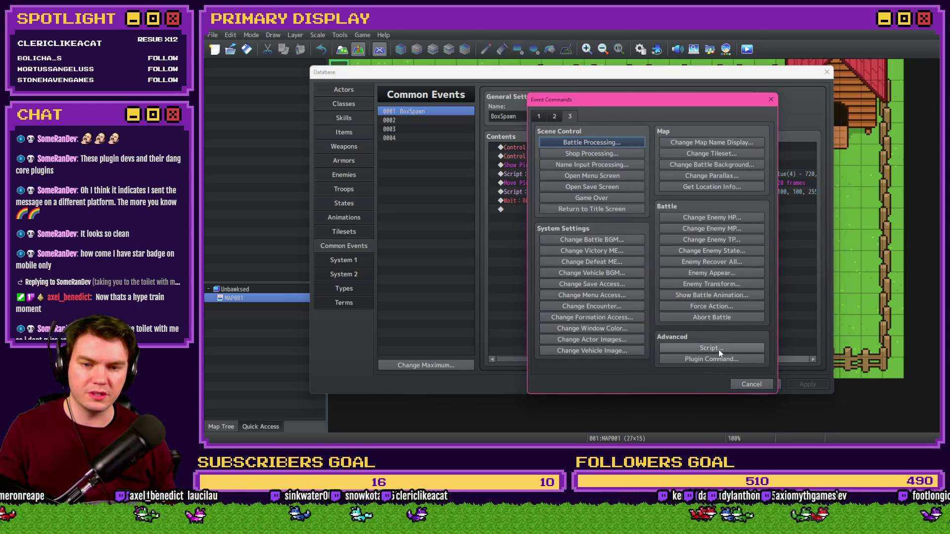
pyautogui.click(711, 359)
pyautogui.click(599, 180)
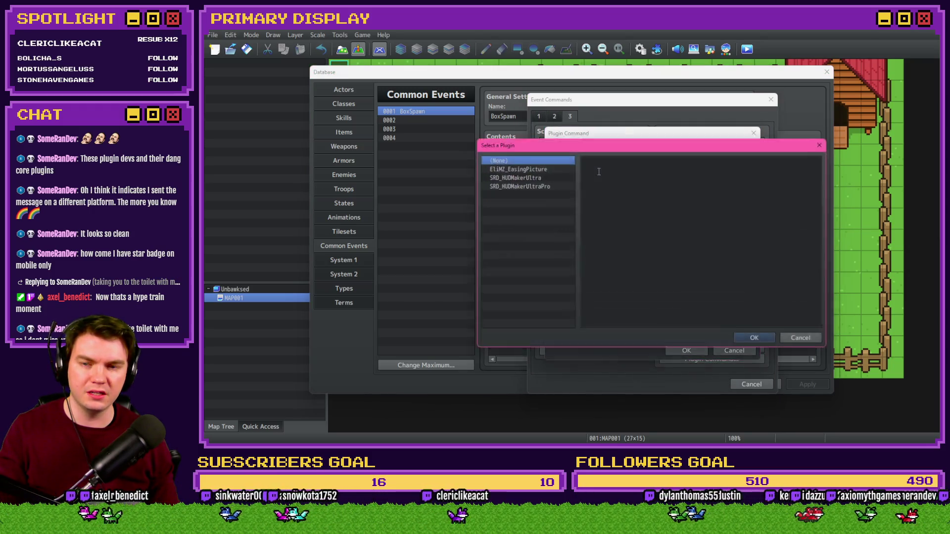
pyautogui.click(541, 168)
pyautogui.click(749, 343)
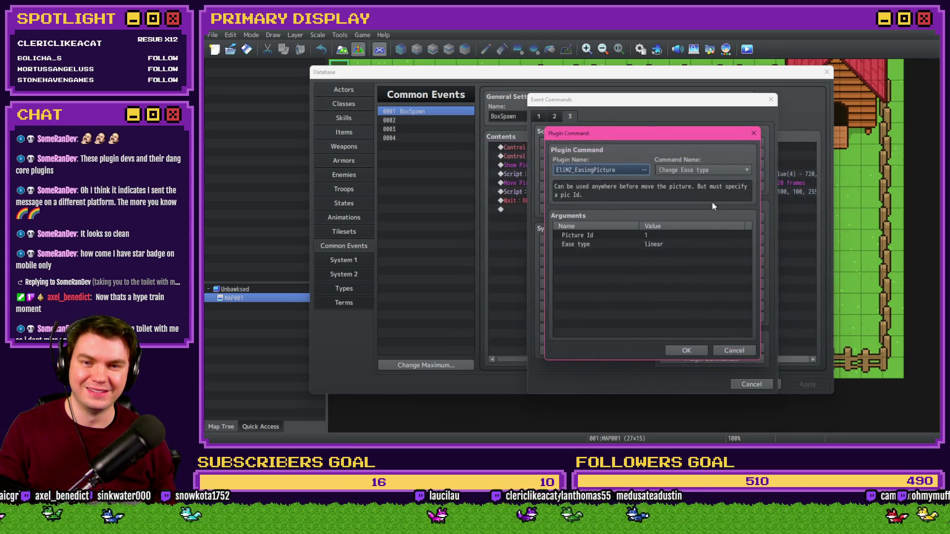
pyautogui.click(701, 170)
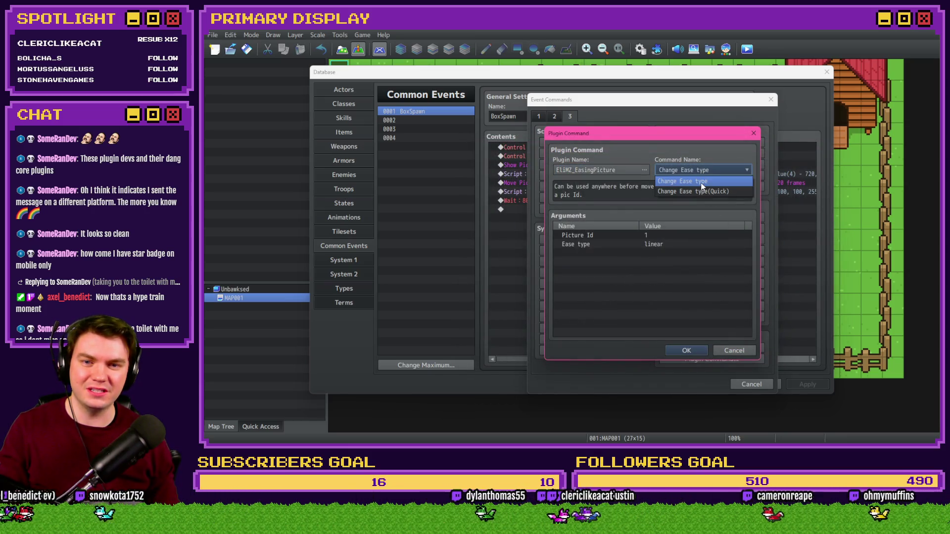
pyautogui.click(701, 182)
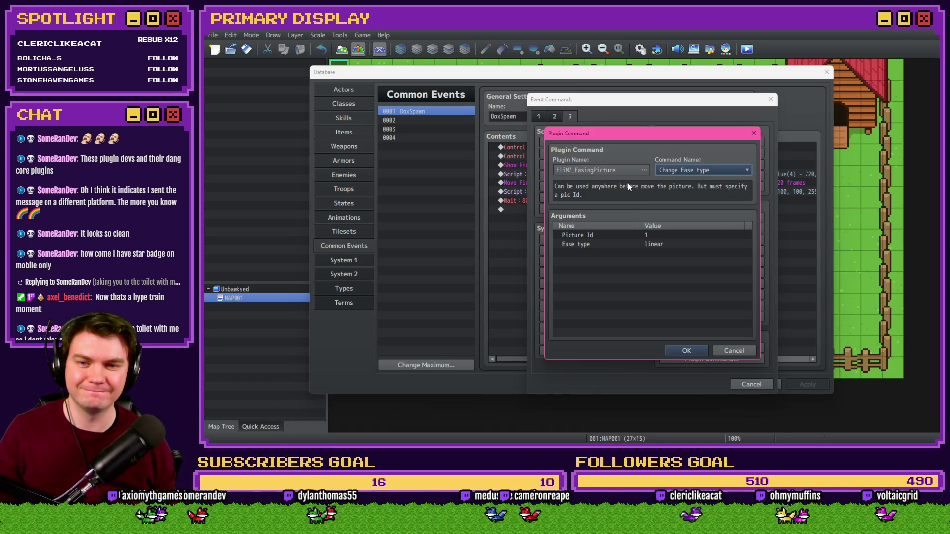
# Step: Set the command's Picture Id to 2 and Ease type to quadIn, and add it
pyautogui.doubleClick(652, 237)
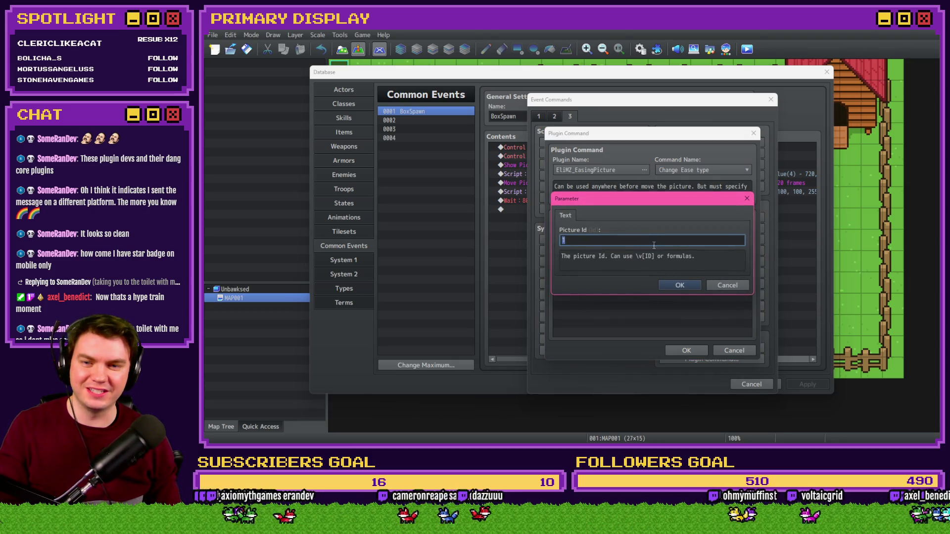
pyautogui.write('2')
pyautogui.click(669, 285)
pyautogui.click(653, 245)
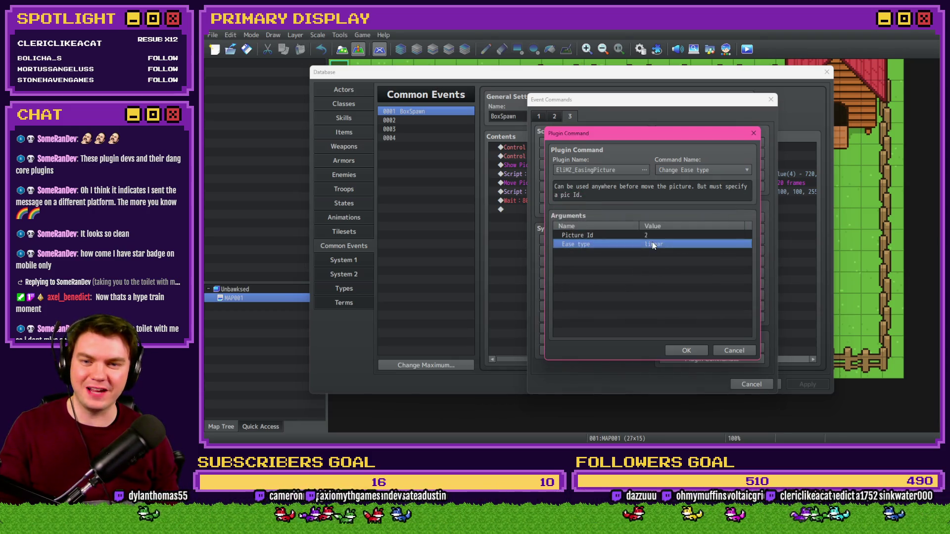
pyautogui.doubleClick(653, 245)
pyautogui.click(638, 241)
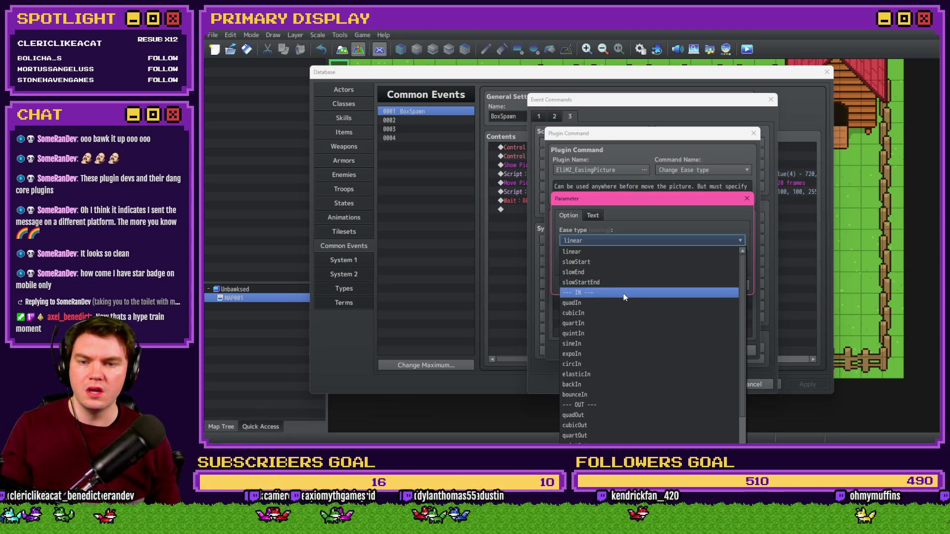
pyautogui.scroll(-2, 614, 347)
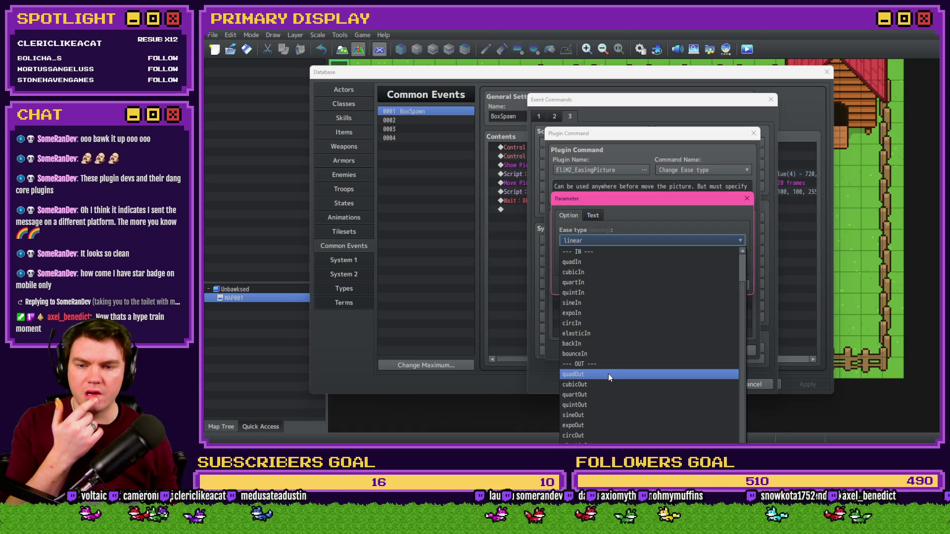
pyautogui.scroll(2, 606, 348)
pyautogui.click(602, 307)
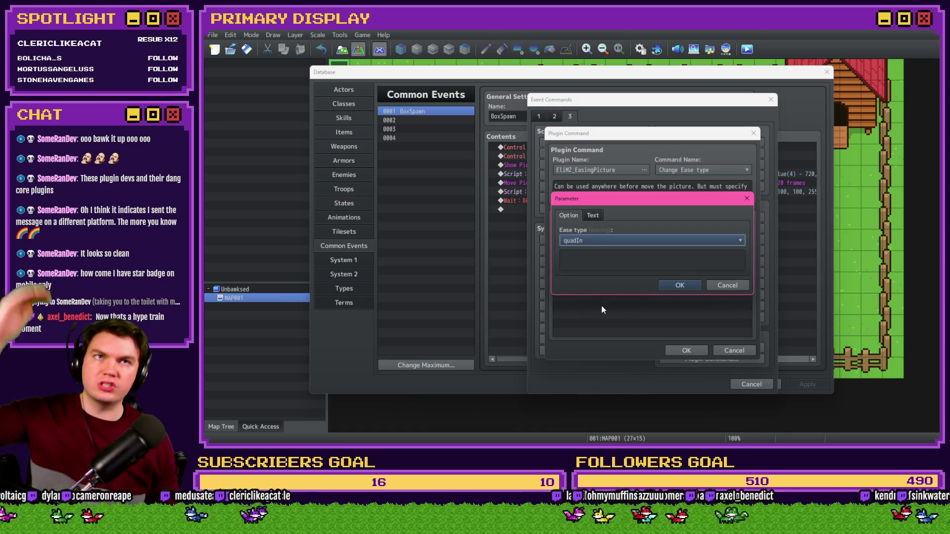
pyautogui.click(664, 287)
pyautogui.click(690, 352)
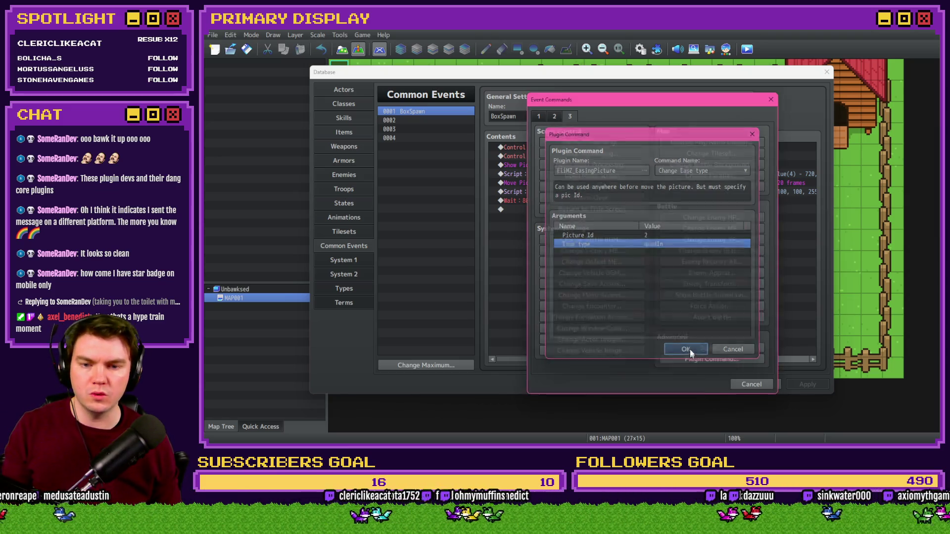
pyautogui.click(637, 191)
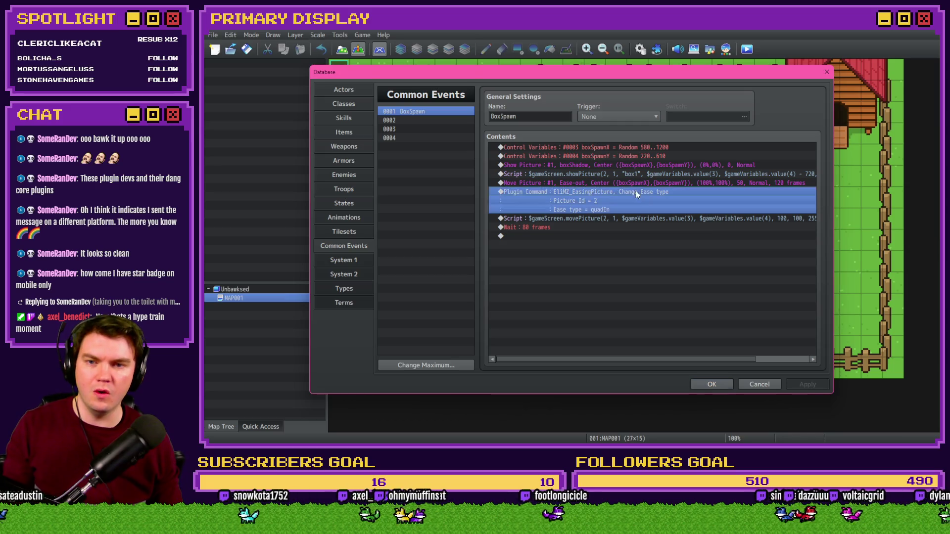
# Step: Remove the stray trailing ', ' from BoxSpawn's movePicture script
pyautogui.doubleClick(638, 220)
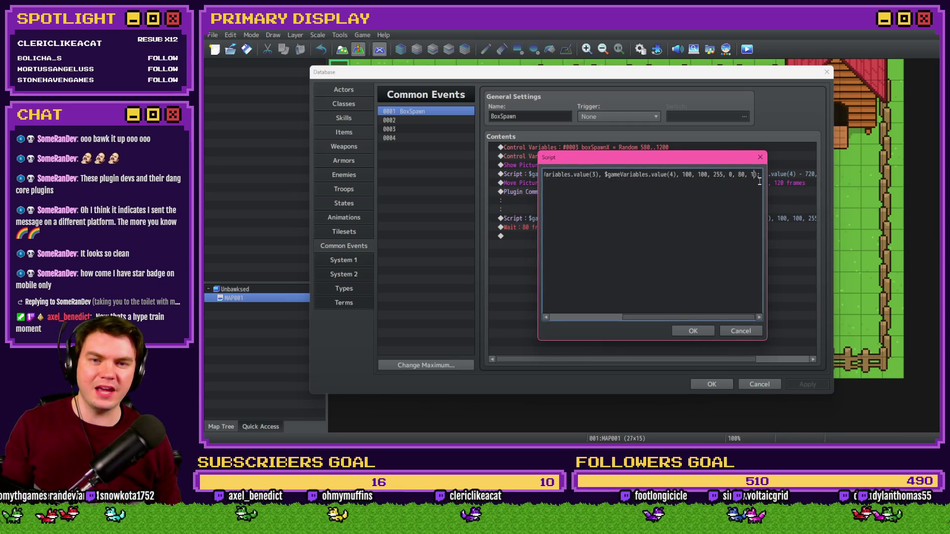
pyautogui.press('BackSpace')
pyautogui.press('BackSpace')
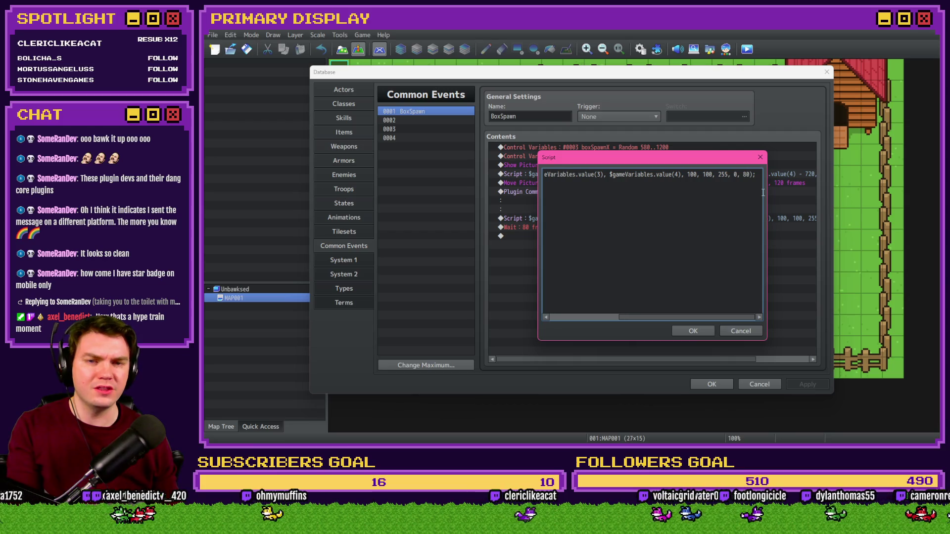
pyautogui.click(694, 331)
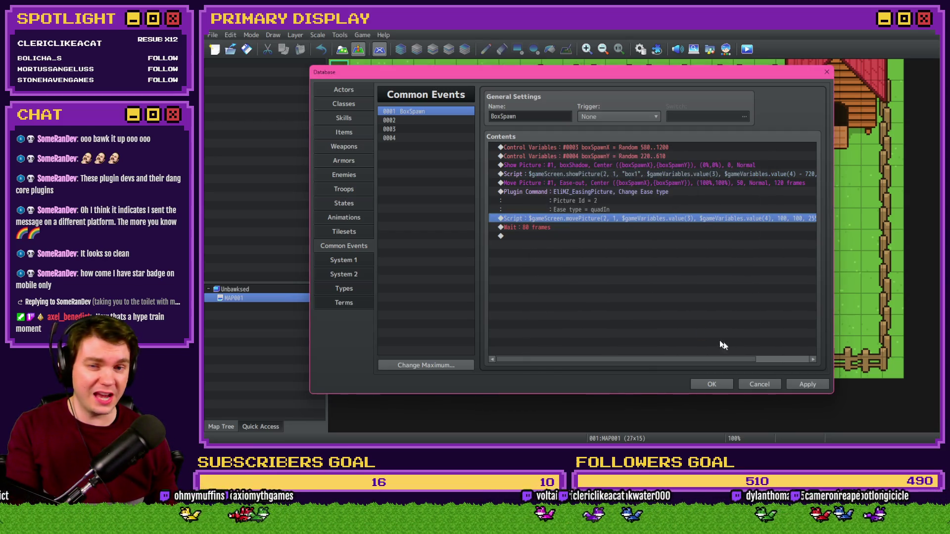
# Step: Apply and close the Database, then create a new event on the top-left map tile
pyautogui.click(802, 385)
pyautogui.click(713, 385)
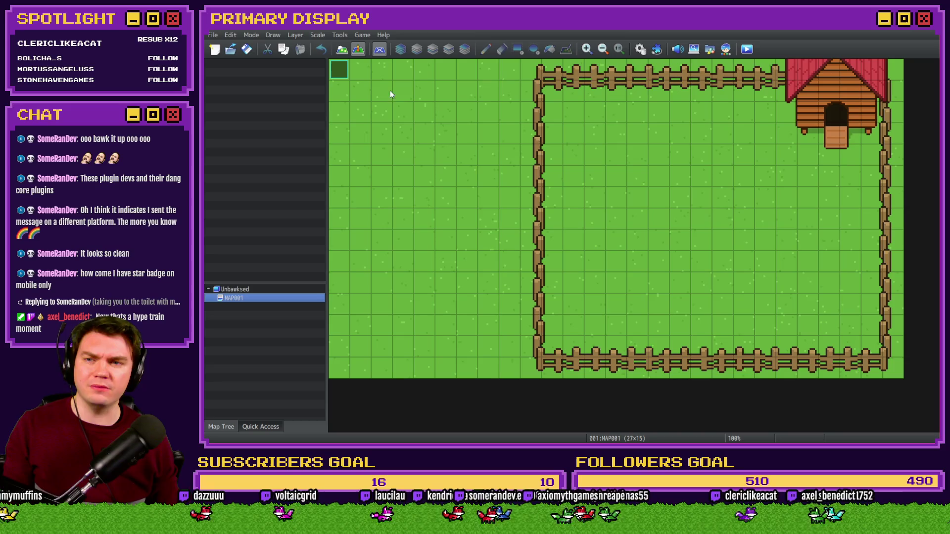
pyautogui.doubleClick(363, 70)
# Step: Set EV001's trigger to Parallel and add a Common Event call to BoxSpawn
pyautogui.click(465, 359)
pyautogui.click(460, 412)
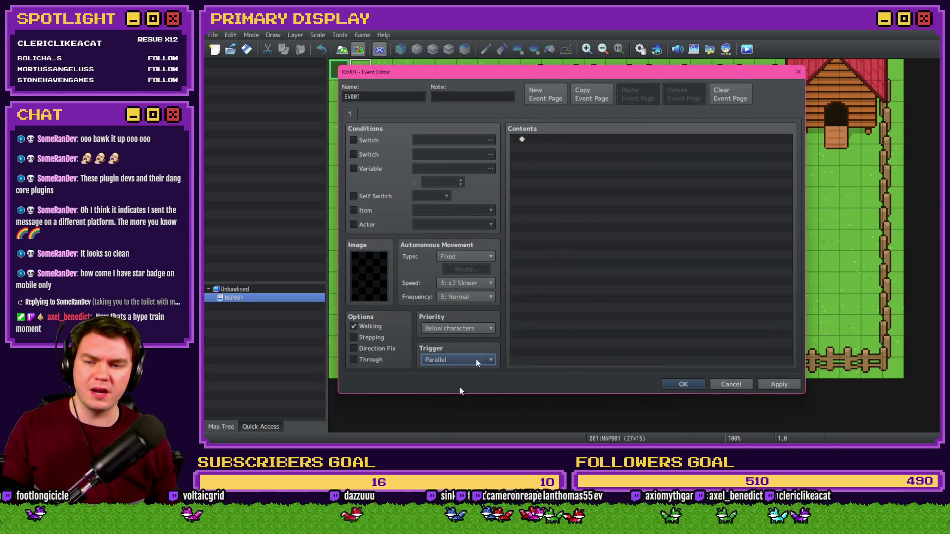
pyautogui.doubleClick(549, 139)
pyautogui.click(538, 116)
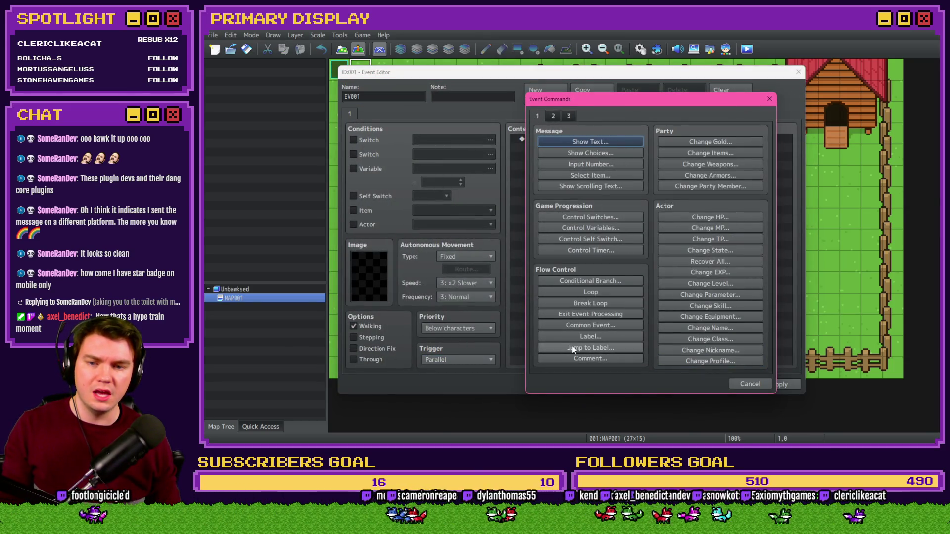
pyautogui.click(590, 325)
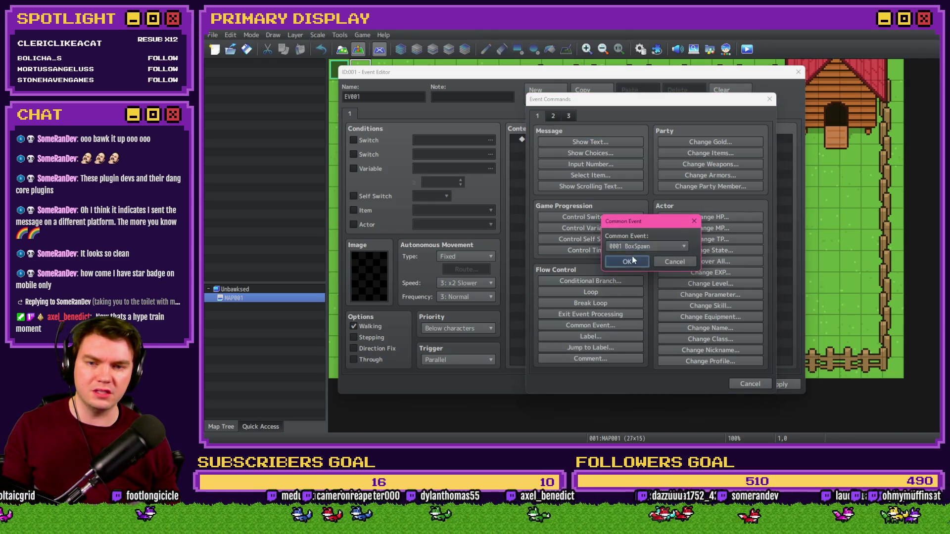
pyautogui.click(627, 261)
# Step: Insert a 60-frame Wait before the BoxSpawn call and save the event
pyautogui.doubleClick(581, 148)
pyautogui.click(553, 116)
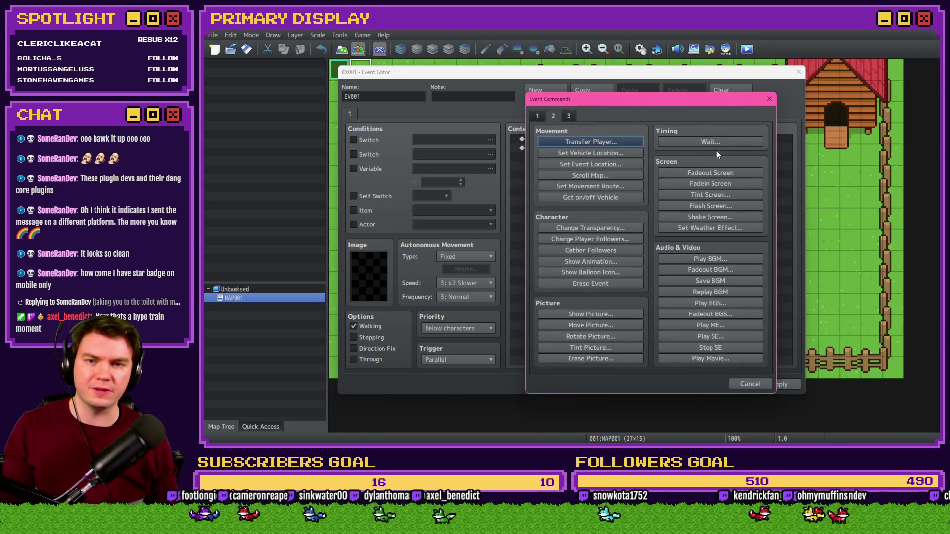
pyautogui.click(716, 144)
pyautogui.click(630, 264)
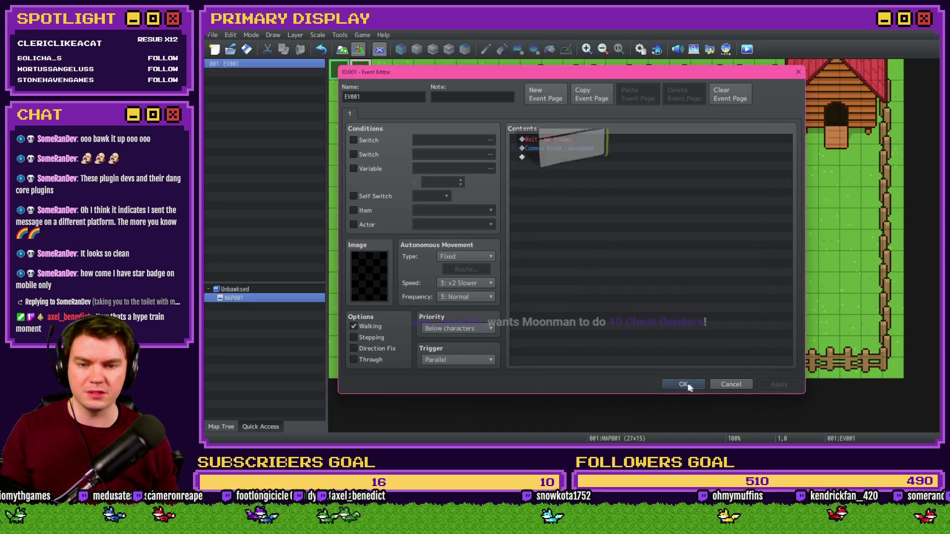
pyautogui.click(683, 385)
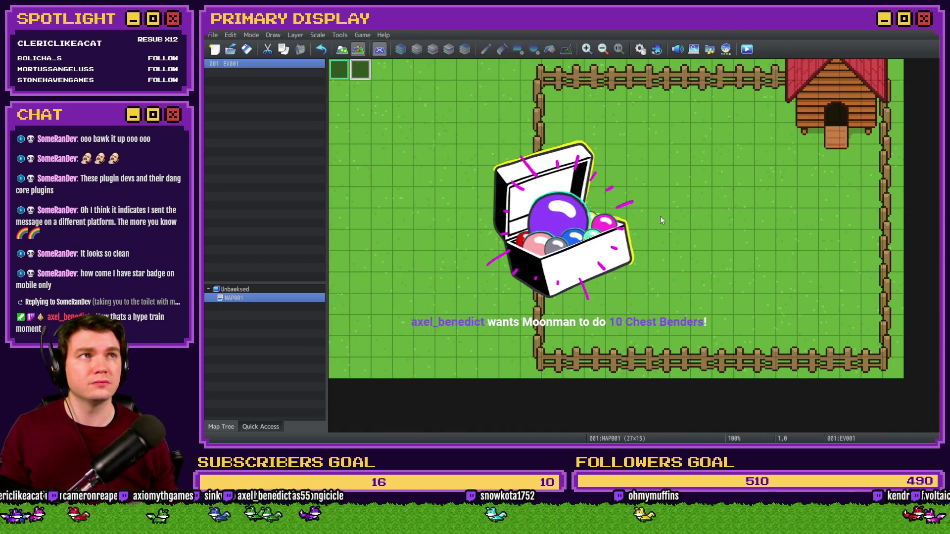
# Step: Playtest a New Game to watch the box drop onto its shadow, then reopen EV001
pyautogui.hotkey('ctrl', 'r')
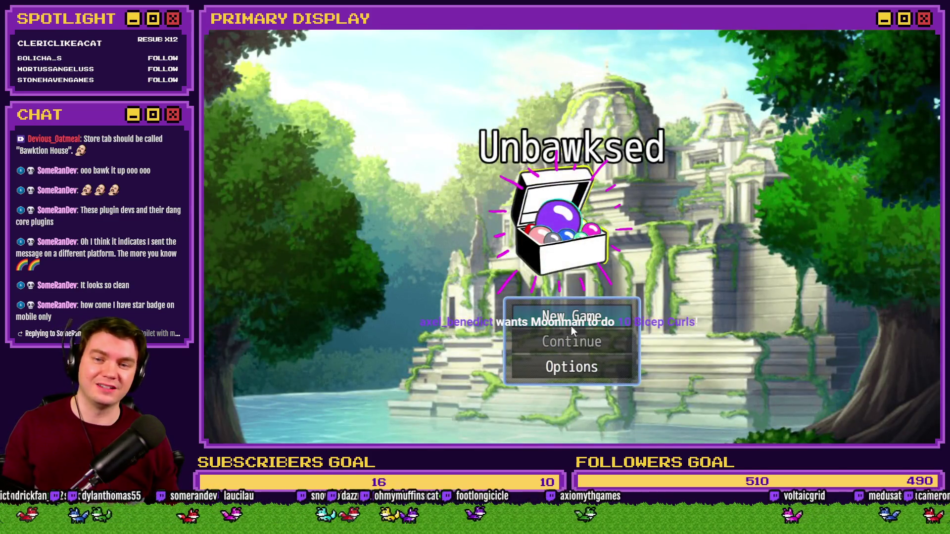
pyautogui.click(571, 327)
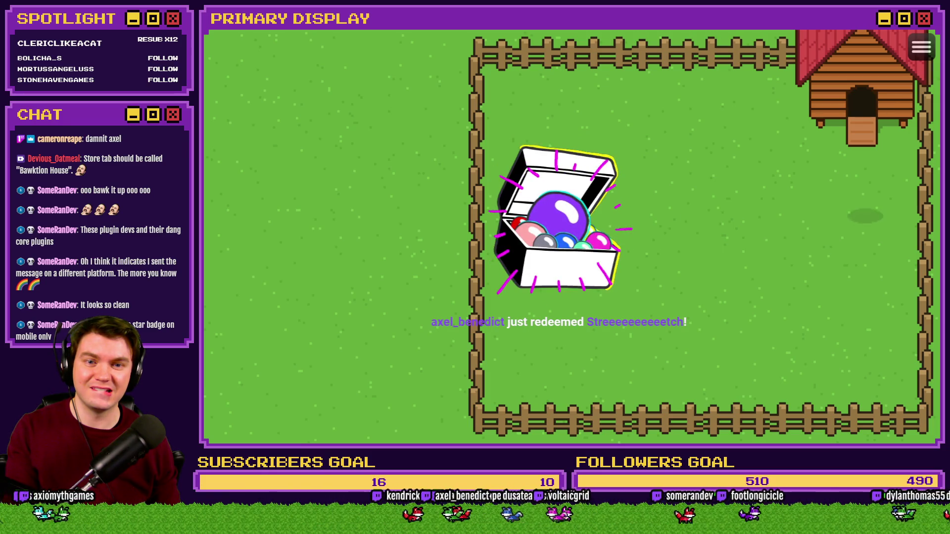
pyautogui.hotkey('alt', 'F4')
pyautogui.doubleClick(364, 70)
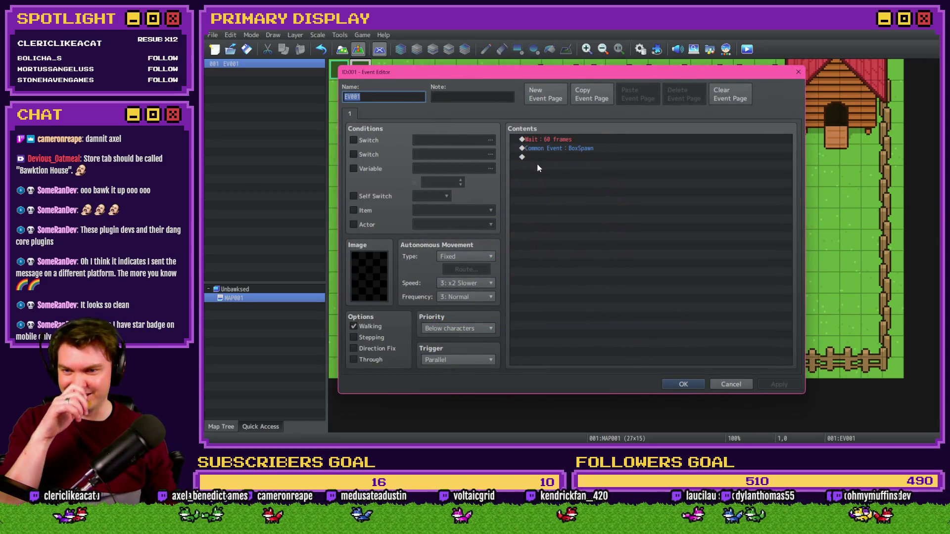
# Step: Close EV001's editor and review each BoxSpawn command in the Database
pyautogui.click(683, 384)
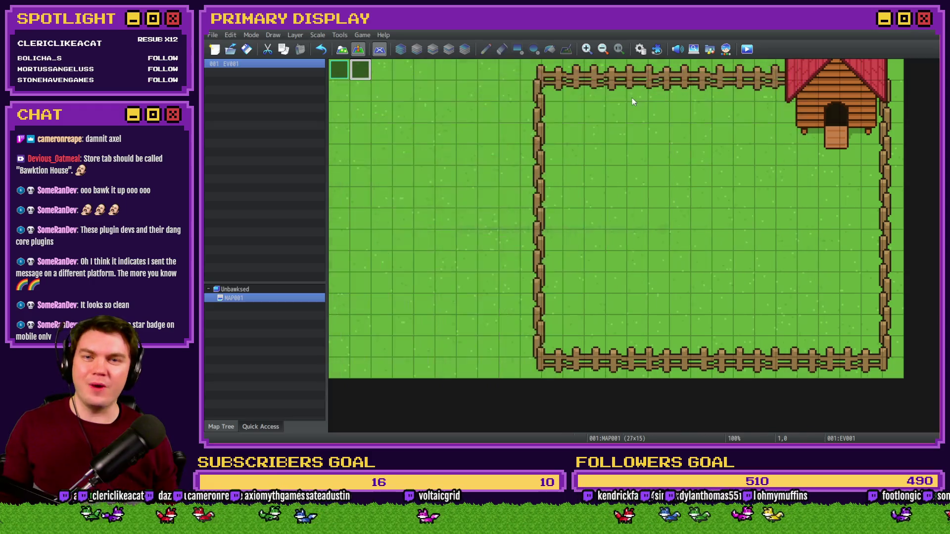
pyautogui.click(639, 51)
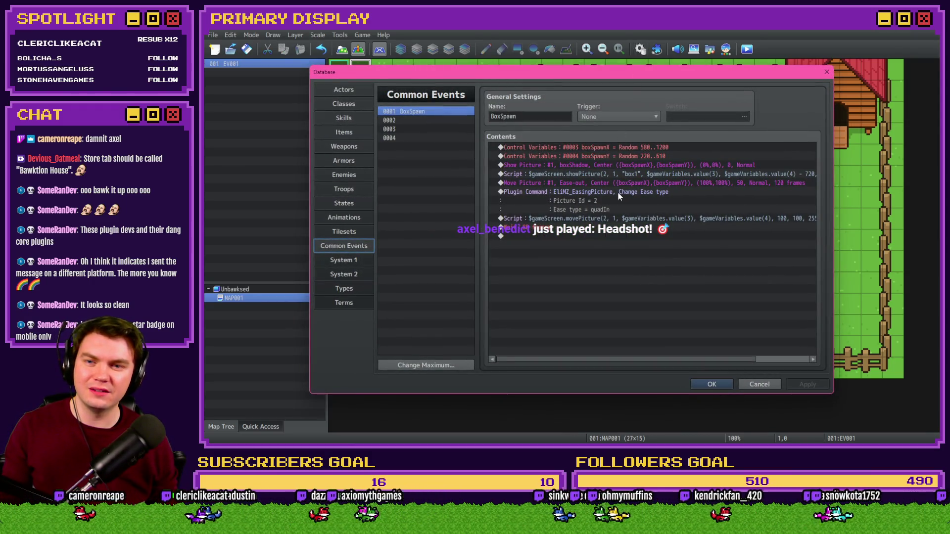
pyautogui.click(610, 167)
pyautogui.click(609, 174)
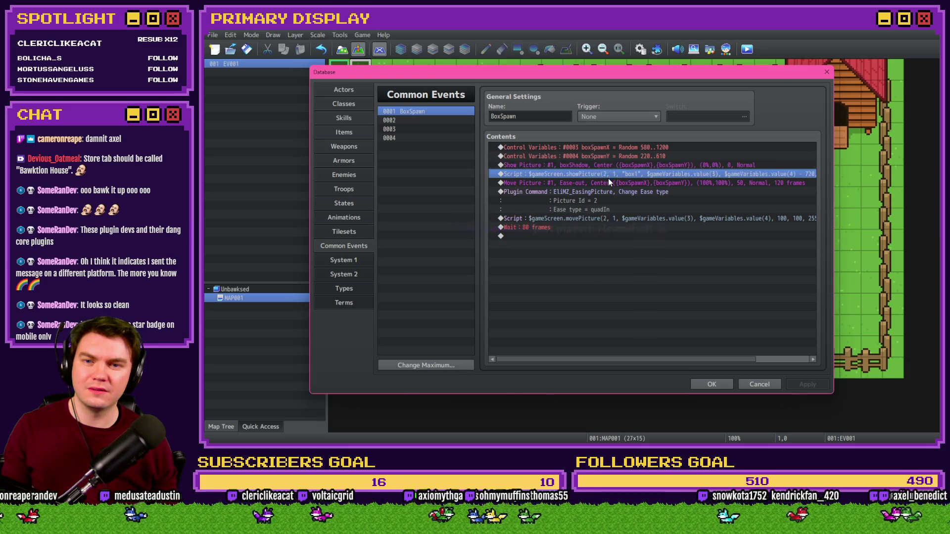
pyautogui.click(607, 181)
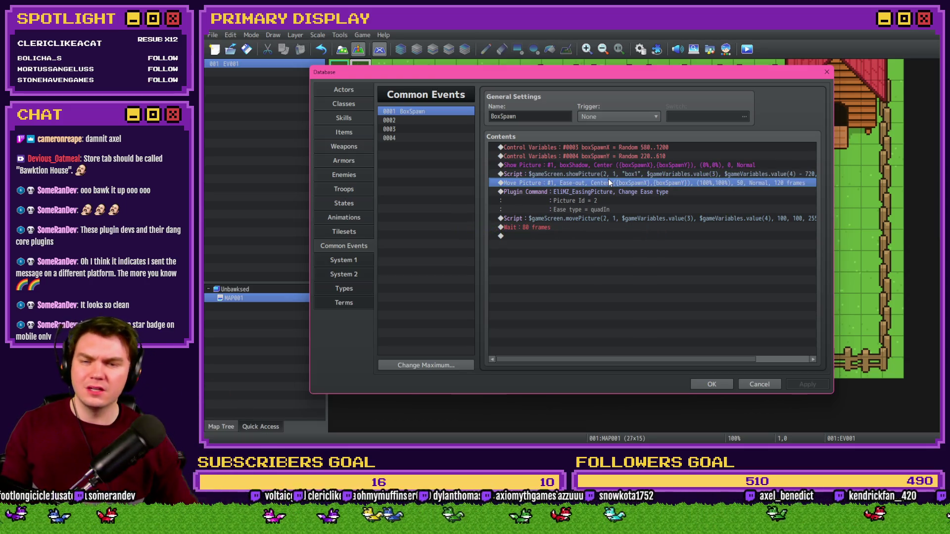
pyautogui.click(608, 194)
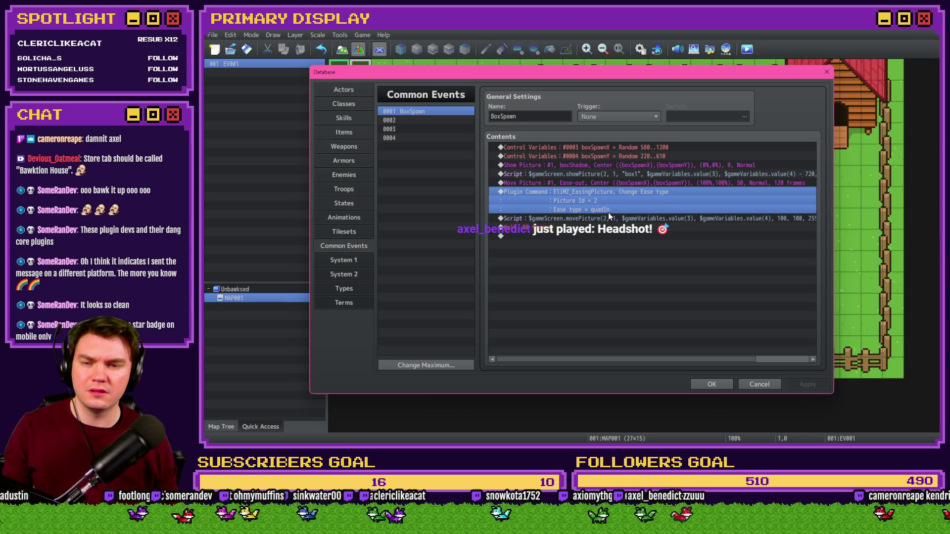
pyautogui.click(608, 218)
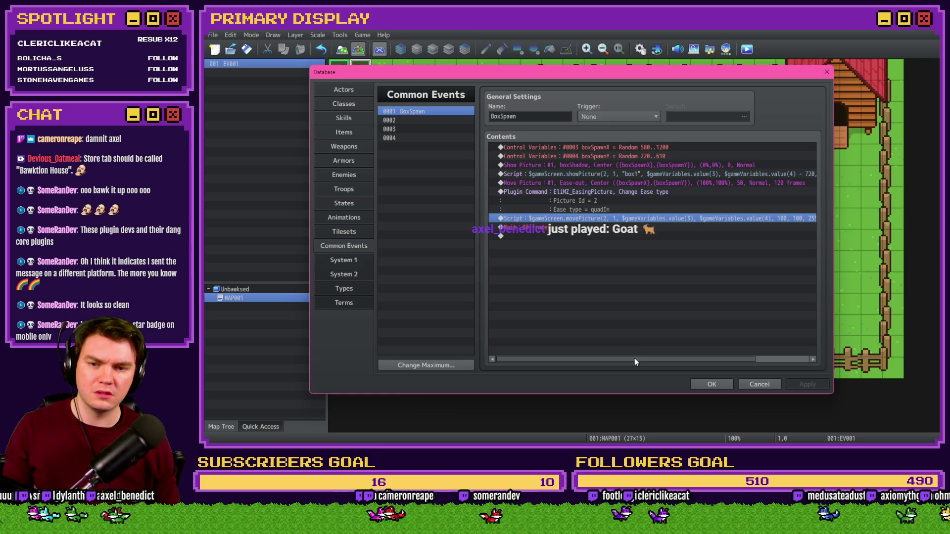
pyautogui.moveTo(635, 358); pyautogui.dragTo(639, 361)
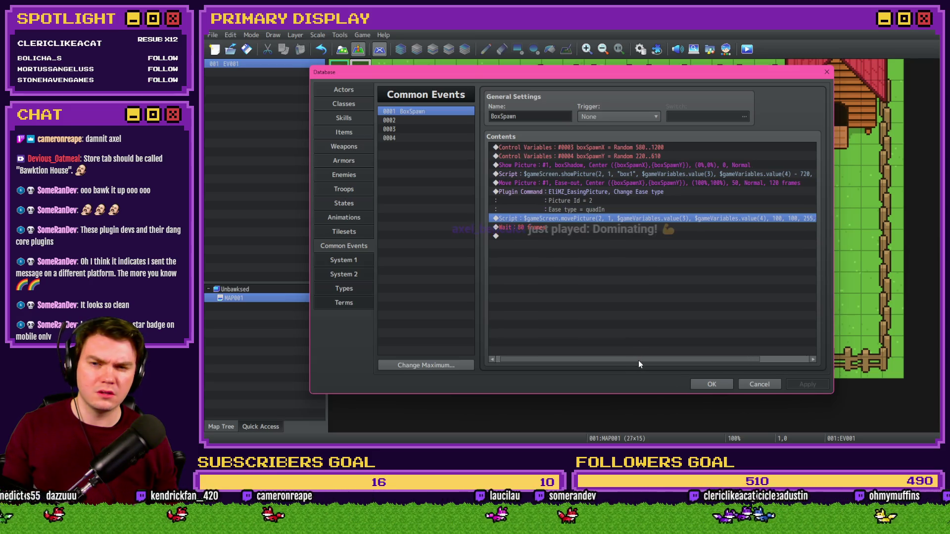
# Step: Change BoxSpawn's final Wait from 80 to 120 frames and close the Database with OK
pyautogui.click(600, 228)
pyautogui.moveTo(629, 361)
pyautogui.mouseDown()
pyautogui.moveTo(700, 363)
pyautogui.moveTo(532, 361)
pyautogui.mouseUp()
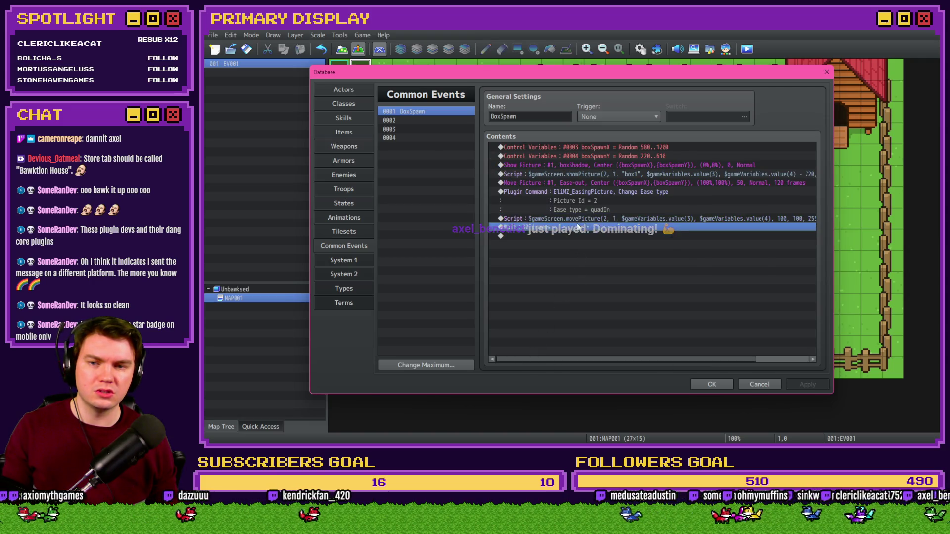
pyautogui.moveTo(665, 359)
pyautogui.mouseDown()
pyautogui.moveTo(715, 363)
pyautogui.moveTo(644, 361)
pyautogui.mouseUp()
pyautogui.doubleClick(566, 228)
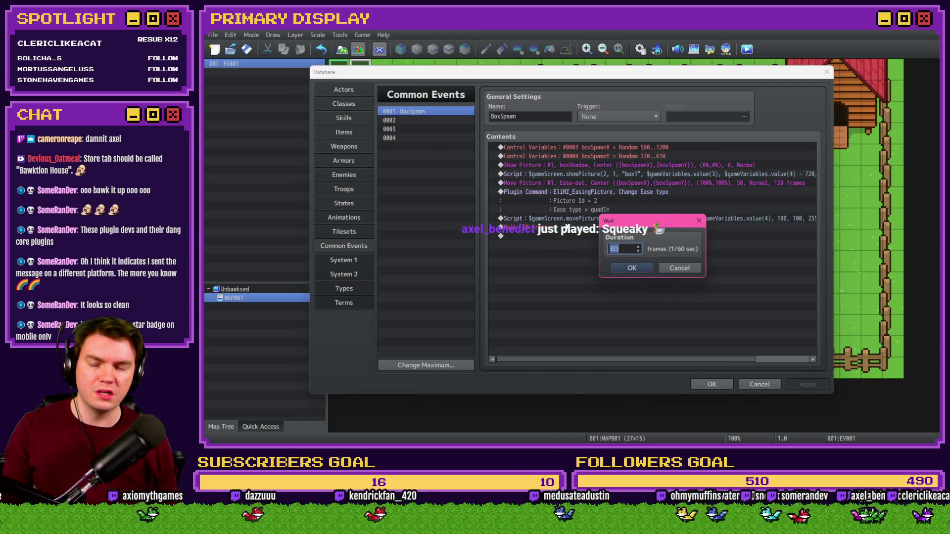
pyautogui.click(632, 269)
pyautogui.click(632, 221)
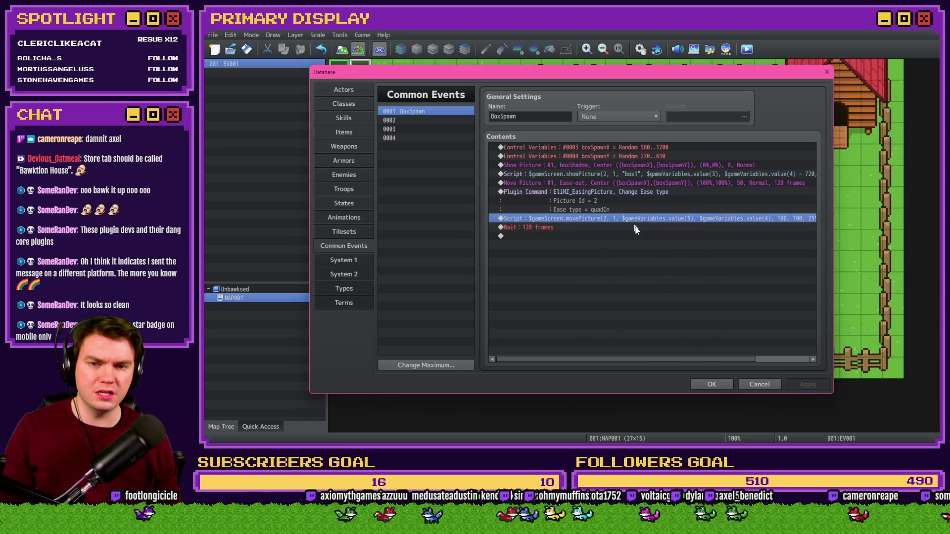
pyautogui.moveTo(679, 365)
pyautogui.mouseDown()
pyautogui.moveTo(735, 364)
pyautogui.moveTo(688, 362)
pyautogui.mouseUp()
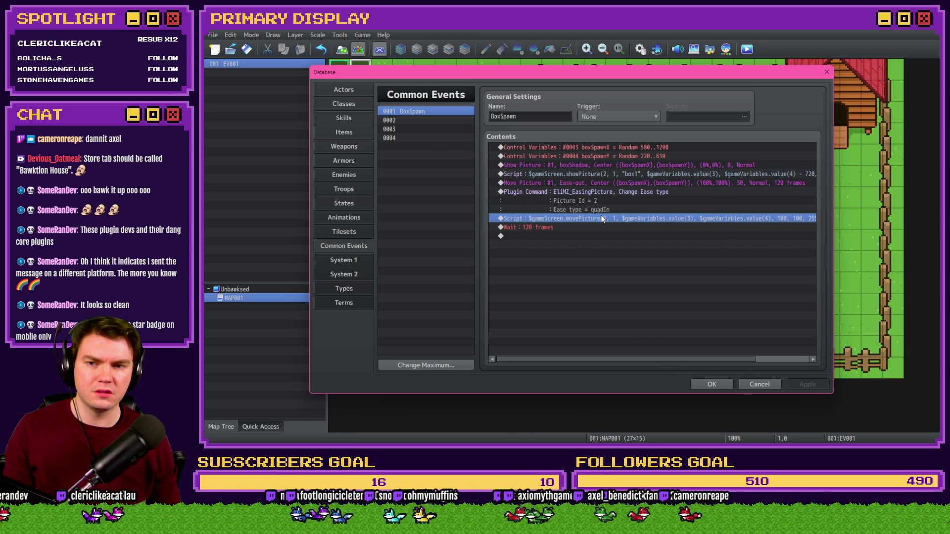
pyautogui.click(620, 175)
pyautogui.moveTo(685, 360); pyautogui.dragTo(741, 366)
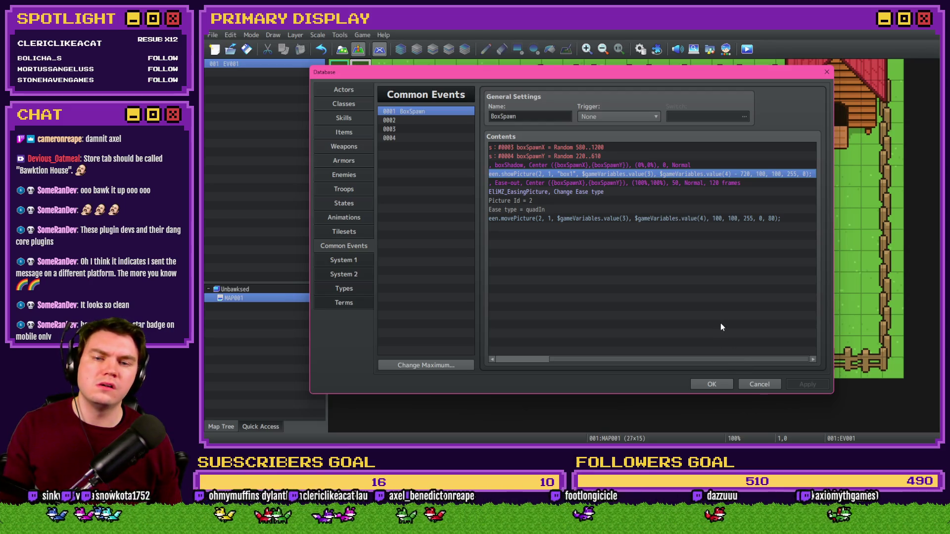
pyautogui.click(720, 385)
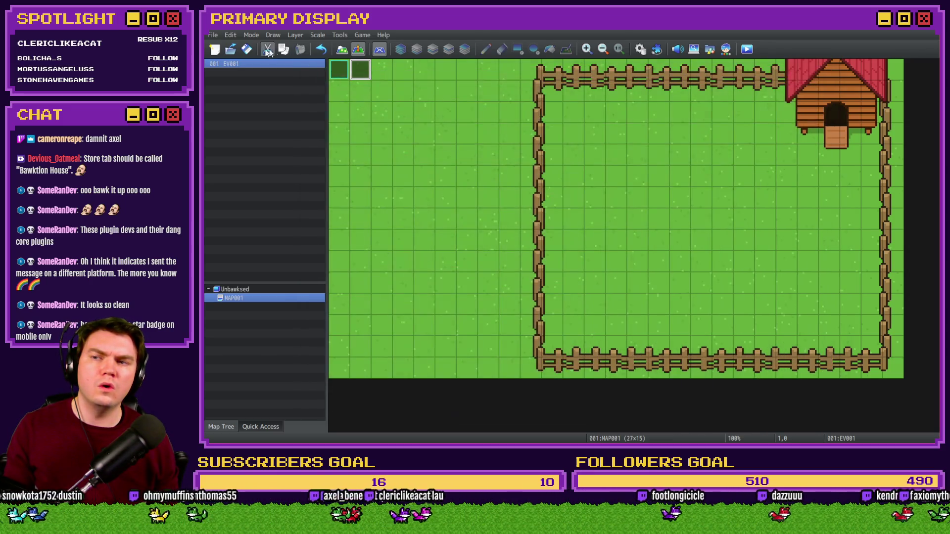
pyautogui.click(747, 49)
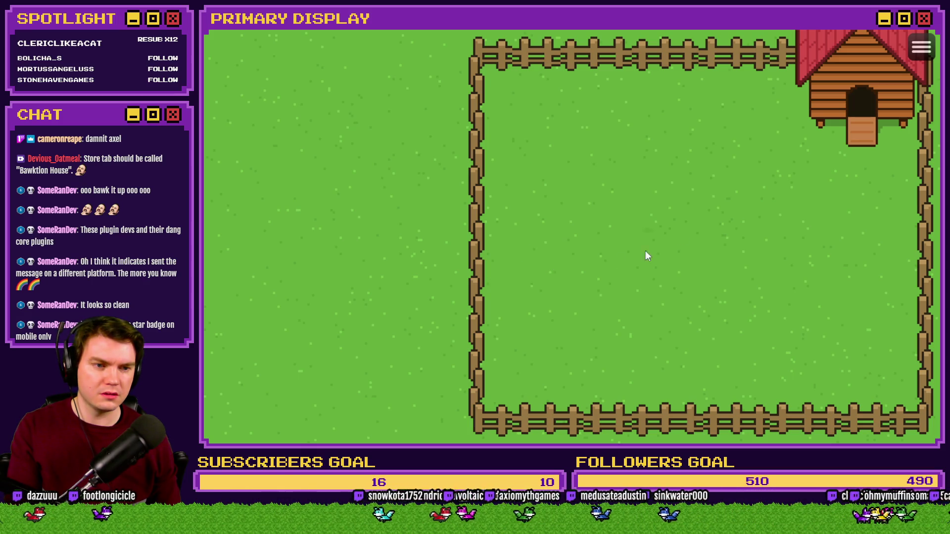
pyautogui.click(922, 32)
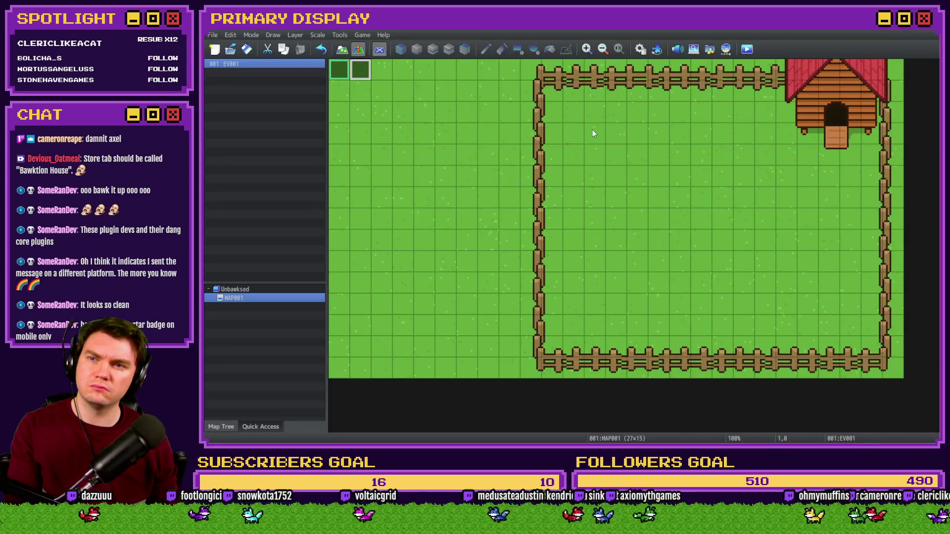
# Step: Delete the EliMZ_EasingPicture ease-type command from BoxSpawn, save the database, and start a playtest
pyautogui.click(642, 49)
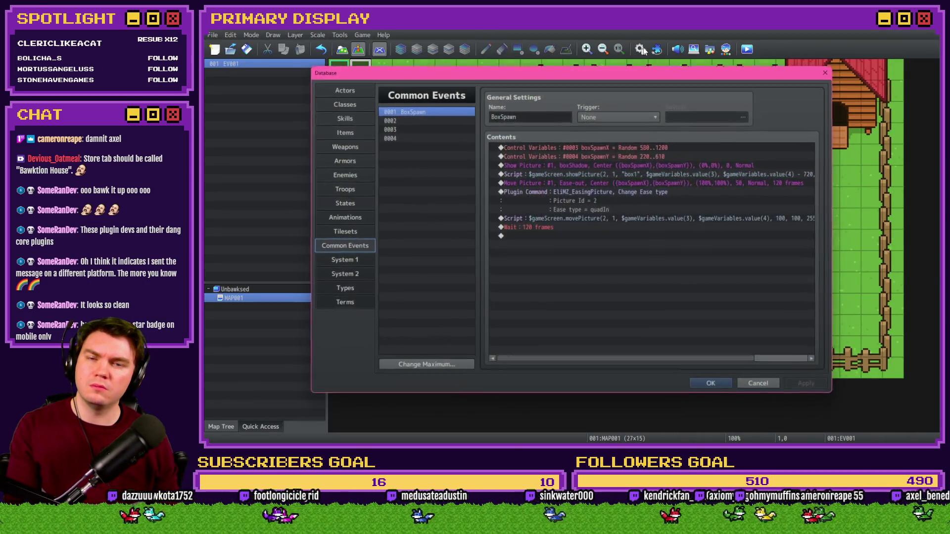
pyautogui.click(633, 191)
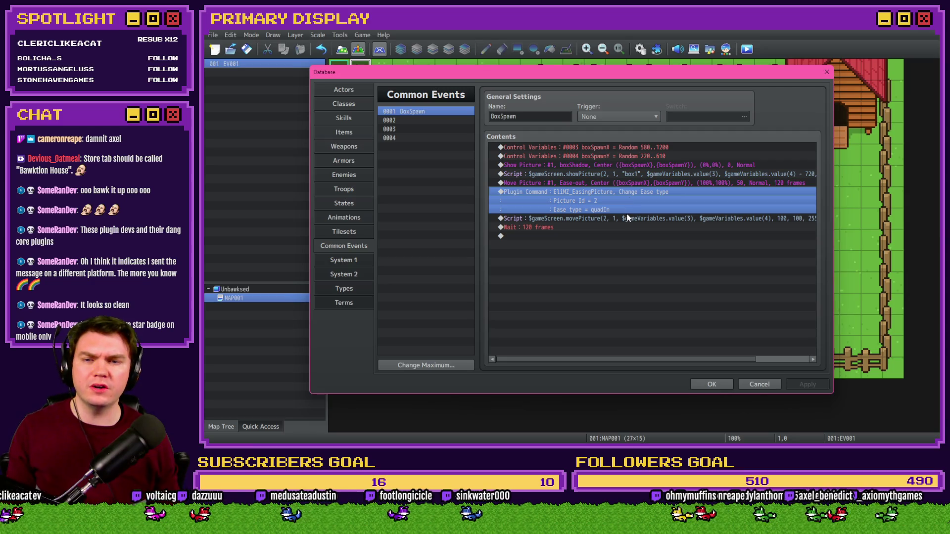
pyautogui.press('Delete')
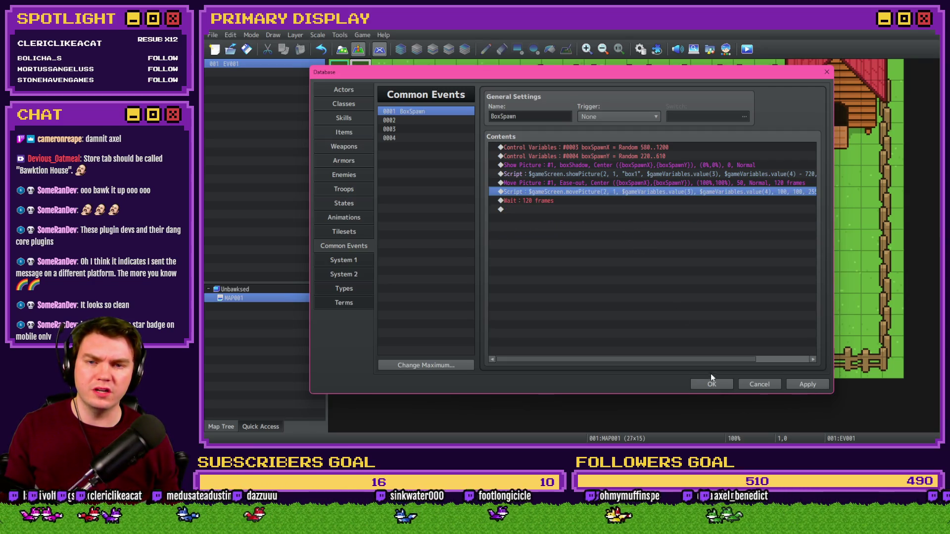
pyautogui.click(712, 383)
pyautogui.hotkey('ctrl', 'r')
# Step: Save changes, start a New Game to watch the box's shadow appear in the yard, then close the playtest
pyautogui.click(557, 248)
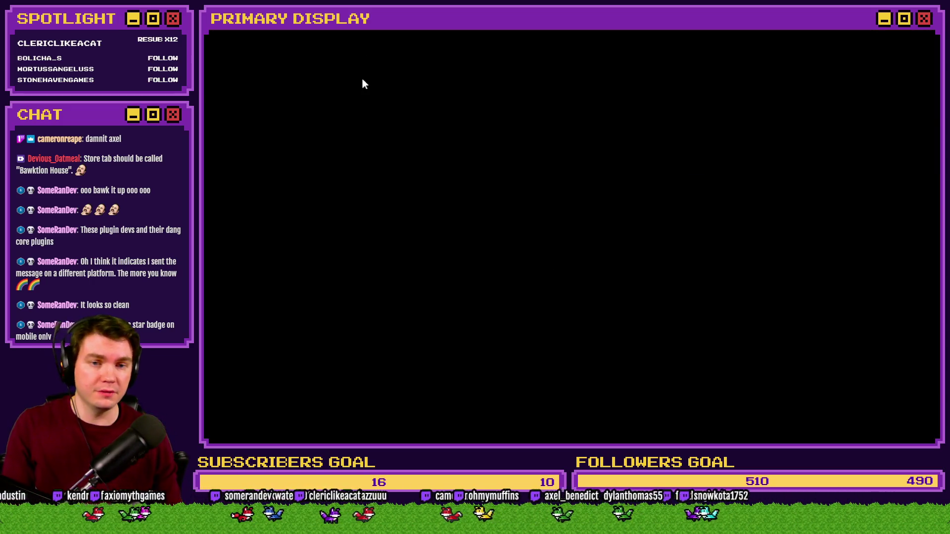
pyautogui.press('Return')
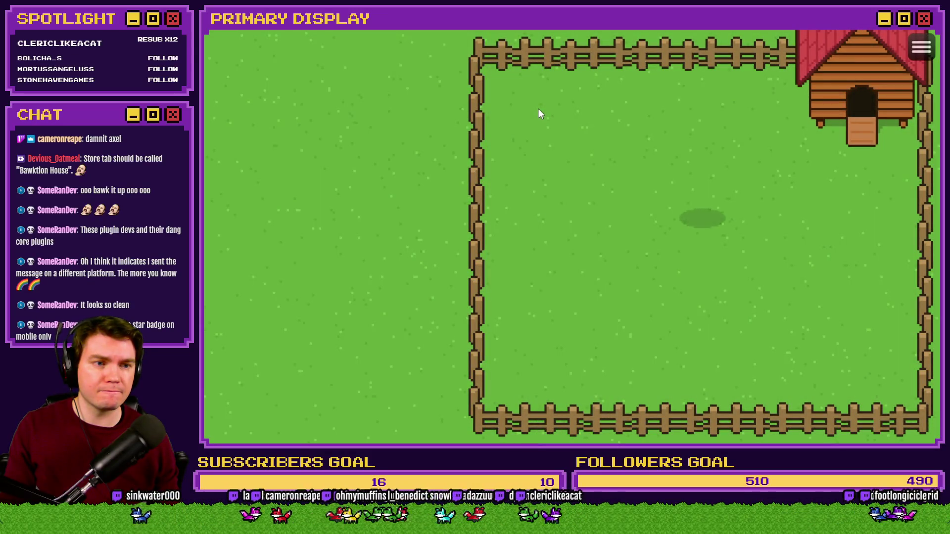
pyautogui.click(927, 29)
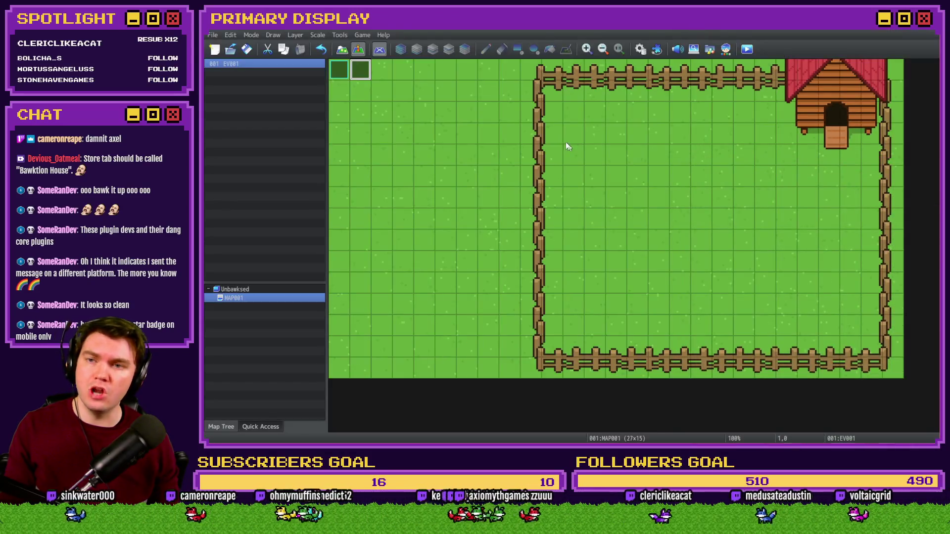
# Step: Check the map event, then open BoxSpawn's movePicture script and inspect its arguments
pyautogui.doubleClick(360, 65)
pyautogui.press('Escape')
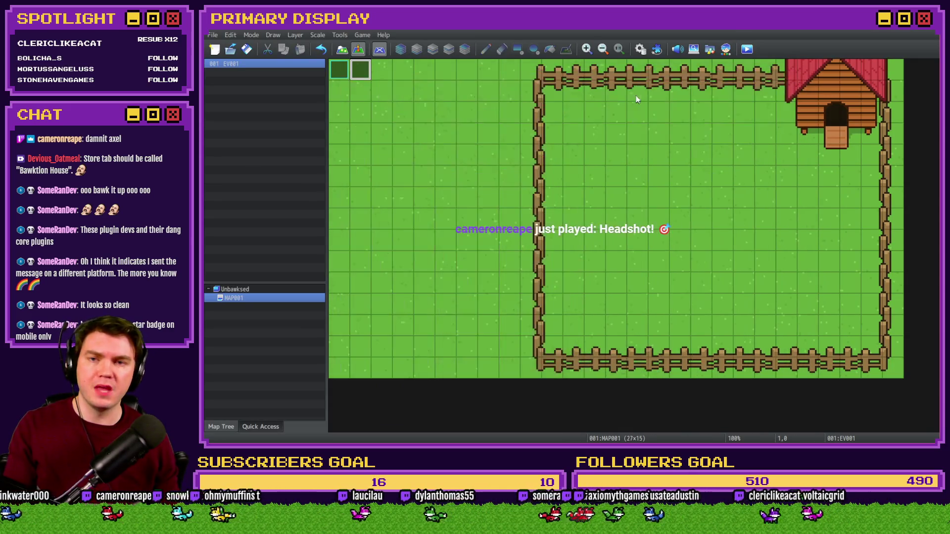
pyautogui.click(640, 49)
pyautogui.doubleClick(568, 192)
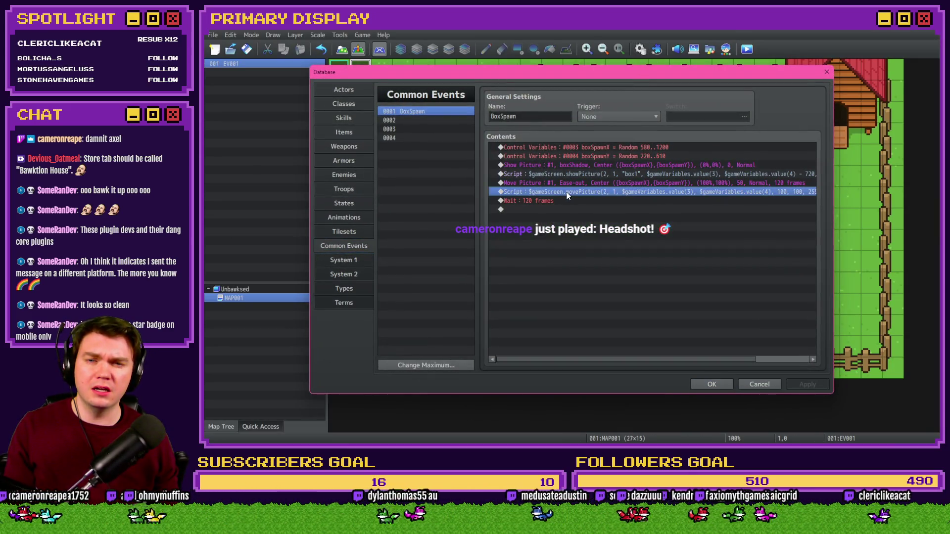
pyautogui.moveTo(586, 177); pyautogui.dragTo(544, 176)
pyautogui.click(615, 176)
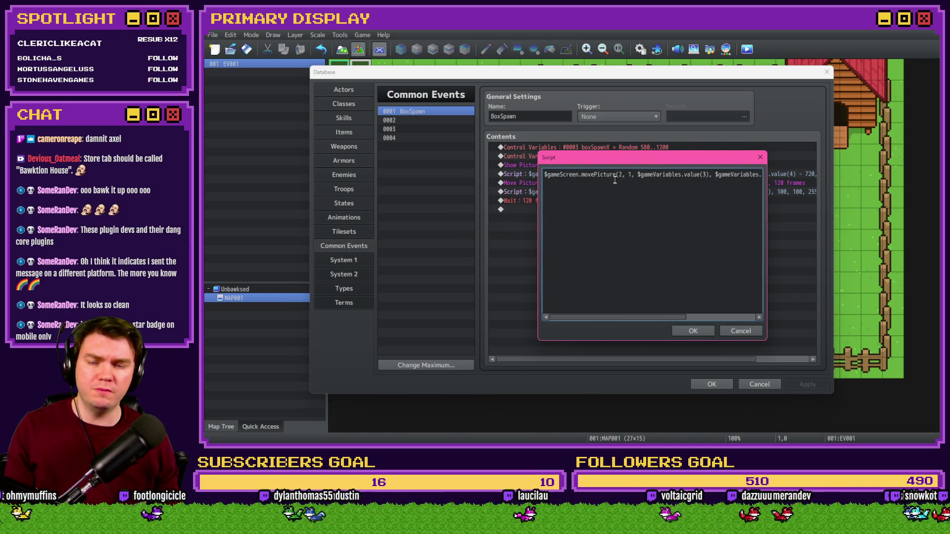
pyautogui.doubleClick(619, 175)
pyautogui.moveTo(635, 159)
pyautogui.mouseDown()
pyautogui.moveTo(634, 222)
pyautogui.moveTo(637, 188)
pyautogui.mouseUp()
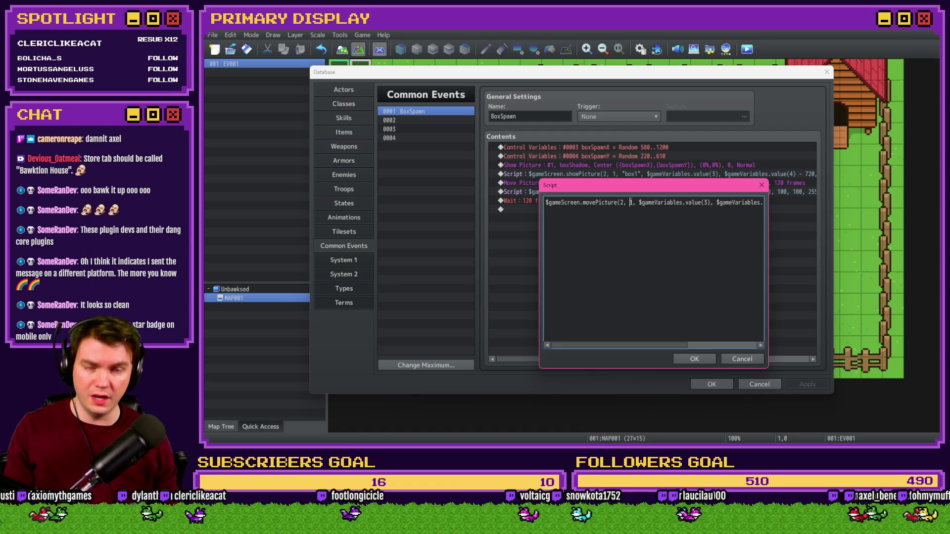
# Step: Delete the trailing 80 argument from the movePicture script, save the database, and start a playtest
pyautogui.click(631, 204)
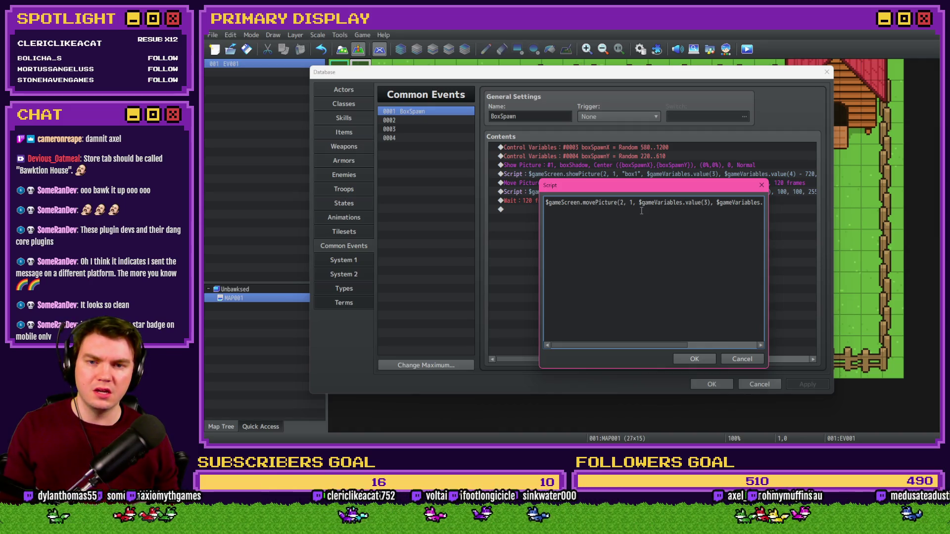
pyautogui.moveTo(732, 205); pyautogui.dragTo(768, 204)
pyautogui.click(738, 203)
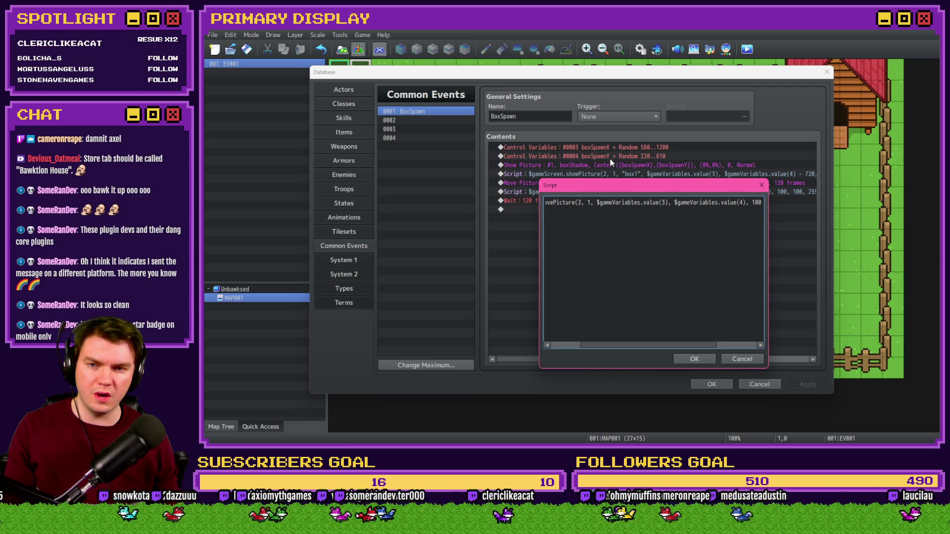
pyautogui.moveTo(741, 204); pyautogui.dragTo(770, 205)
pyautogui.click(714, 203)
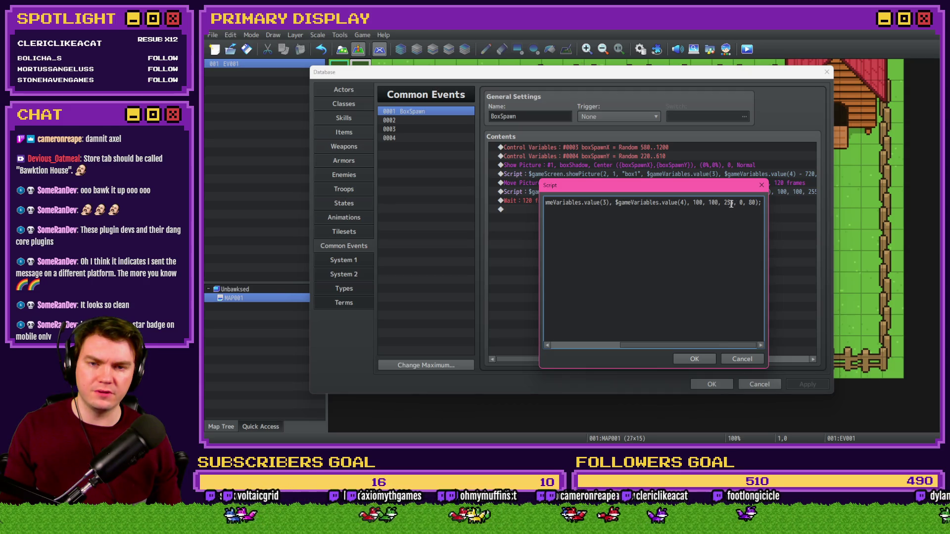
pyautogui.click(749, 203)
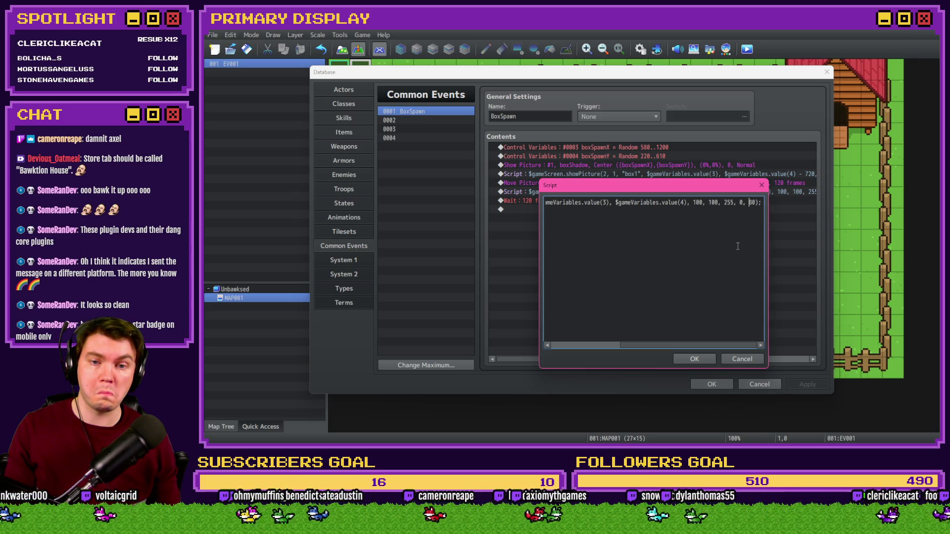
pyautogui.press('Right')
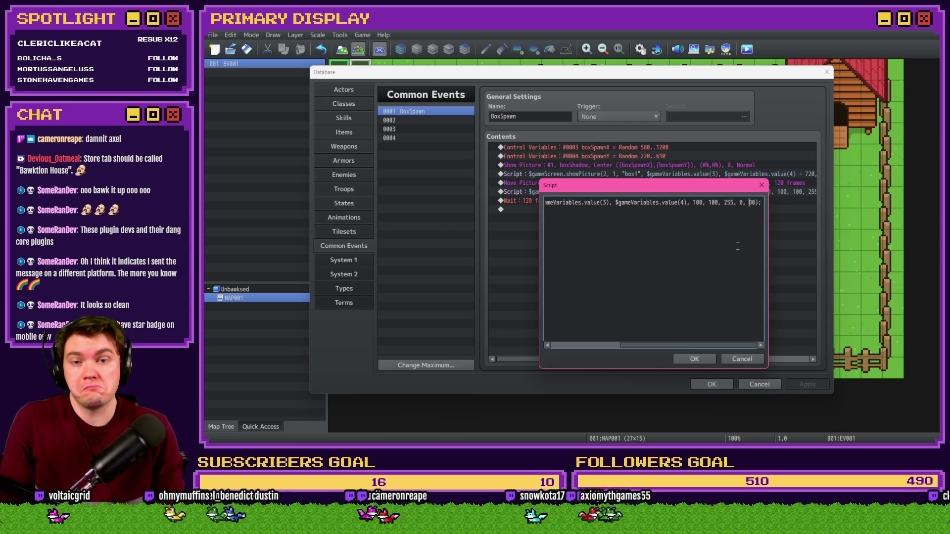
pyautogui.press('BackSpace')
pyautogui.press('BackSpace')
pyautogui.press('BackSpace')
pyautogui.click(700, 356)
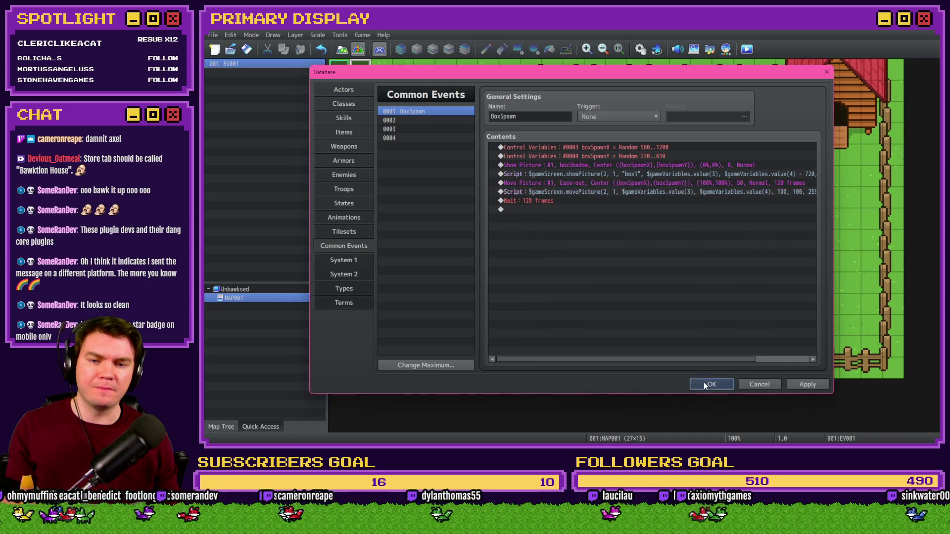
pyautogui.click(704, 383)
pyautogui.click(748, 51)
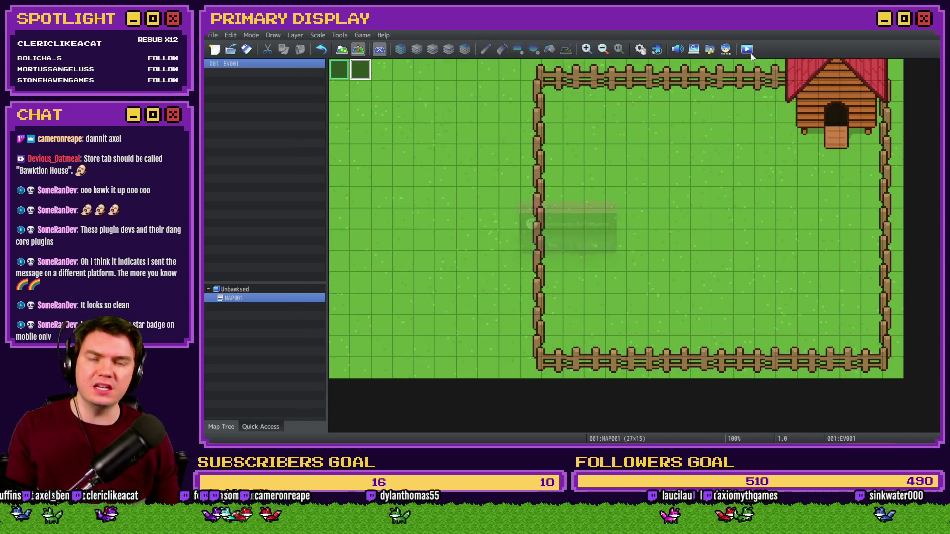
# Step: Save changes and playtest a New Game showing only the box's shadow in the yard, then close it
pyautogui.click(560, 248)
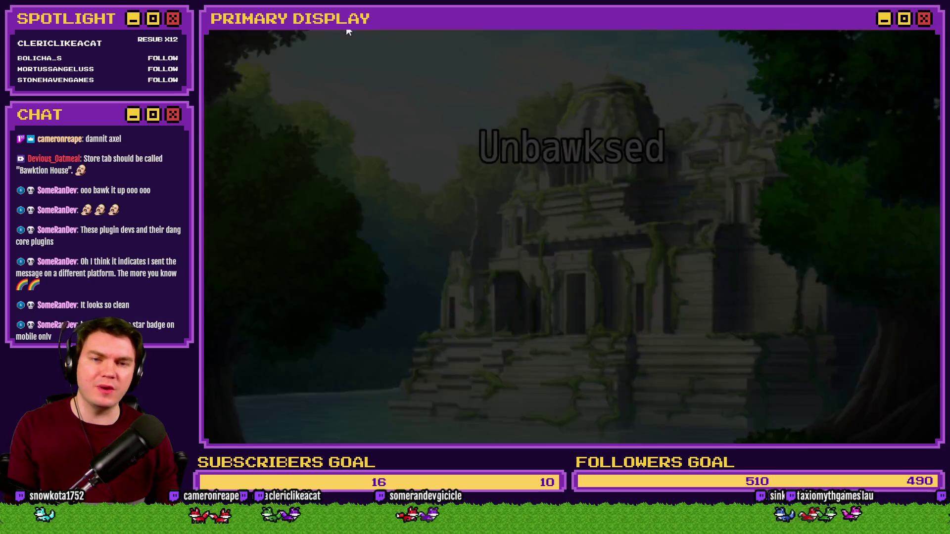
pyautogui.press('Return')
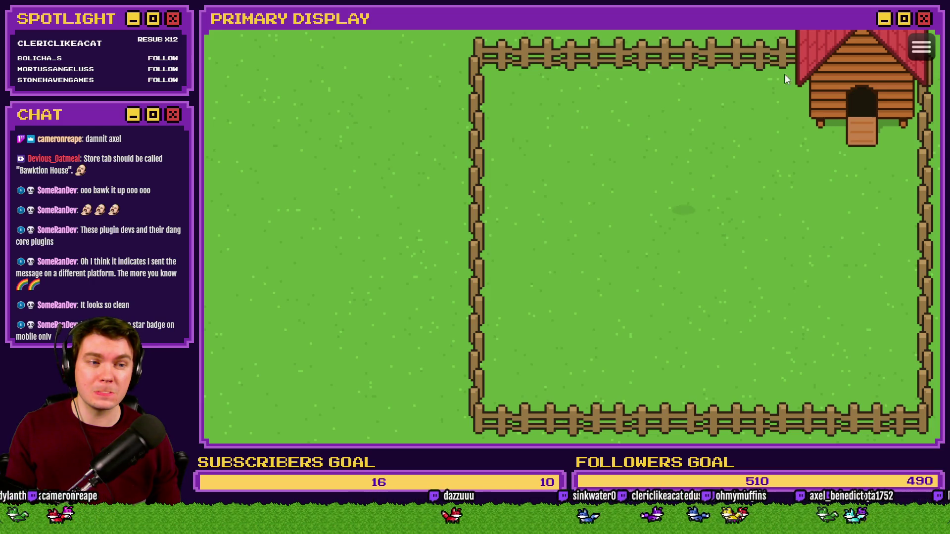
pyautogui.hotkey('alt', 'F4')
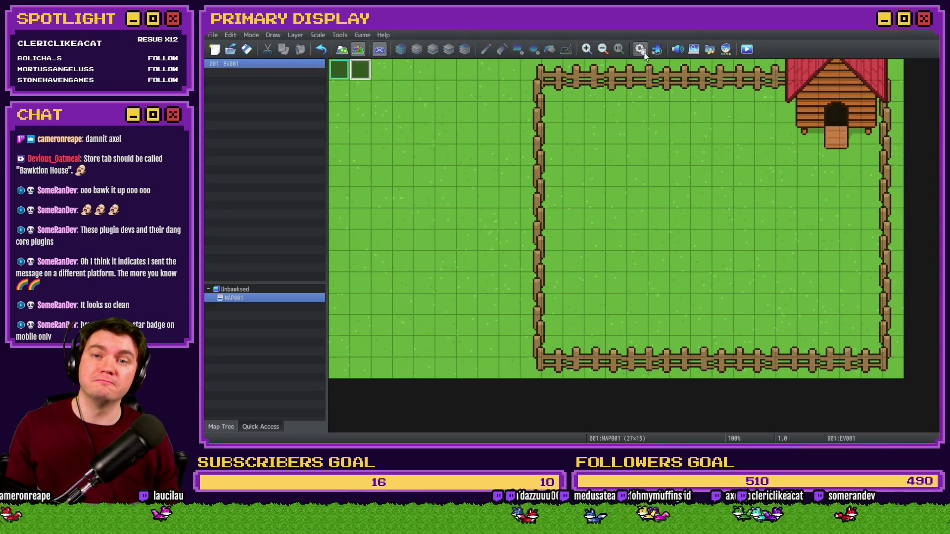
# Step: Add ', 80' back after the final 0 in BoxSpawn's movePicture script and close the database
pyautogui.click(642, 50)
pyautogui.doubleClick(688, 193)
pyautogui.doubleClick(753, 174)
pyautogui.press('Right')
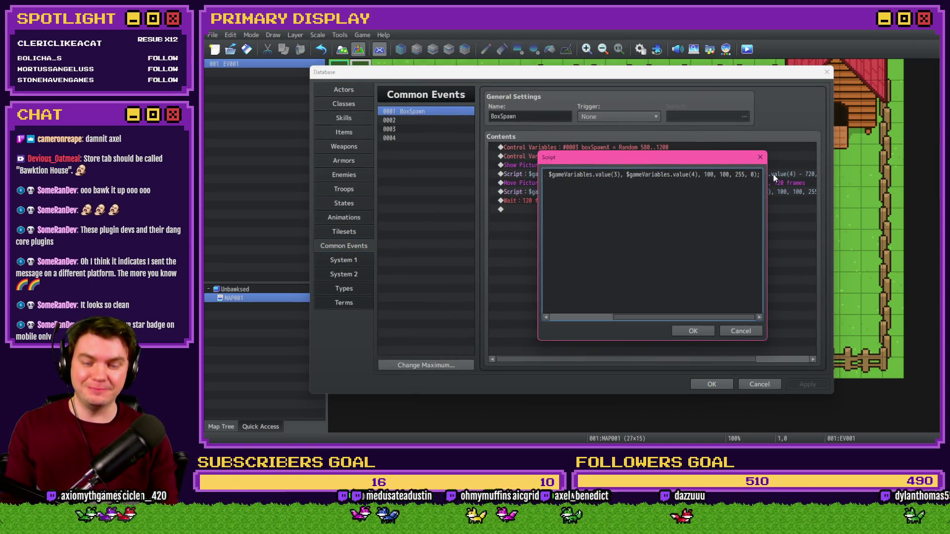
pyautogui.write(', 80')
pyautogui.write(', .')
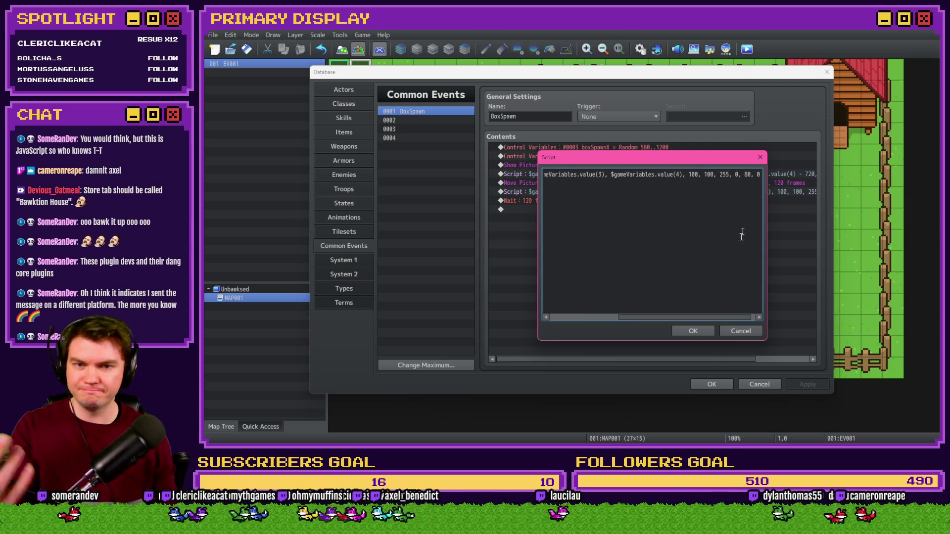
pyautogui.click(693, 331)
pyautogui.click(712, 385)
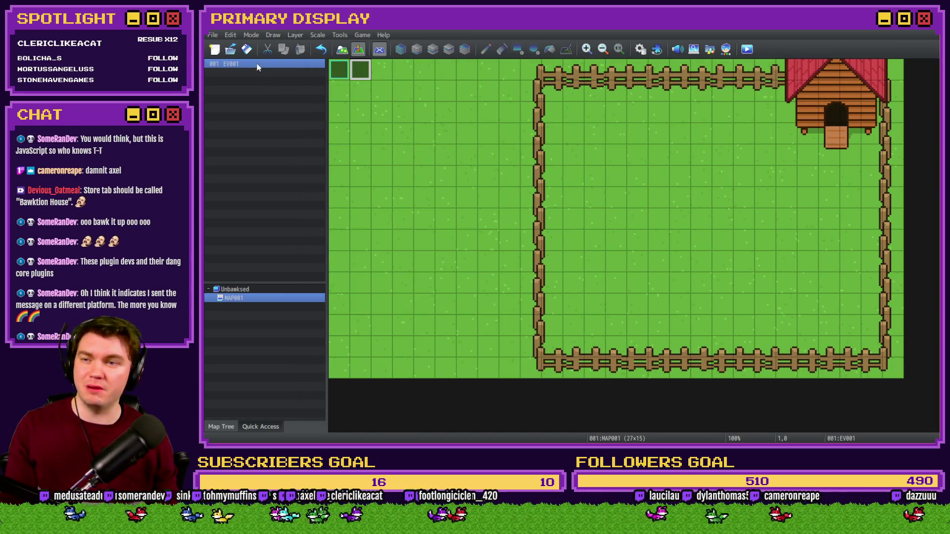
pyautogui.click(747, 48)
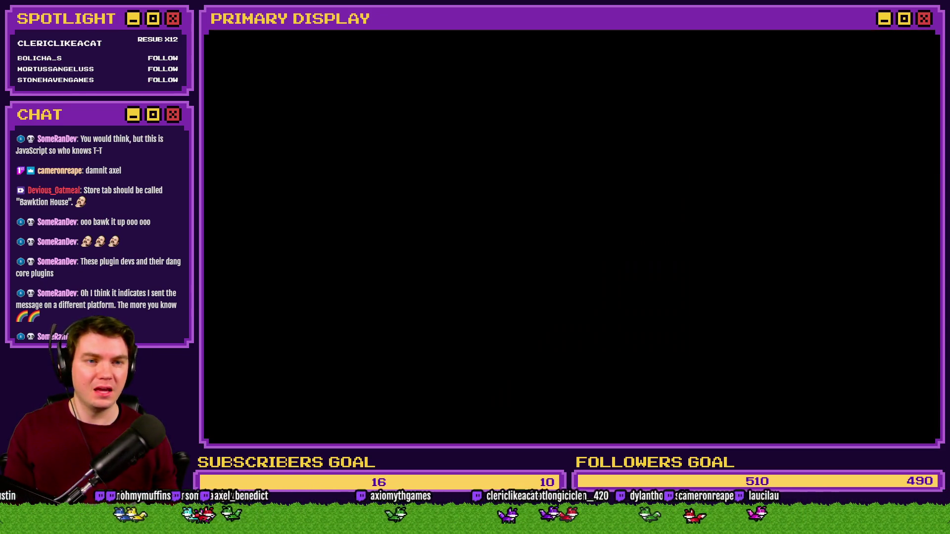
pyautogui.press('Return')
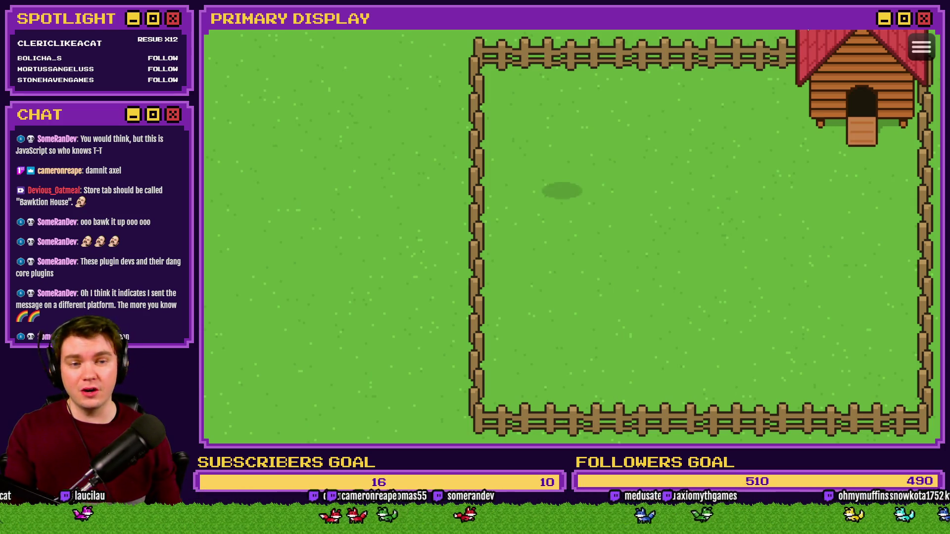
pyautogui.hotkey('alt', 'F4')
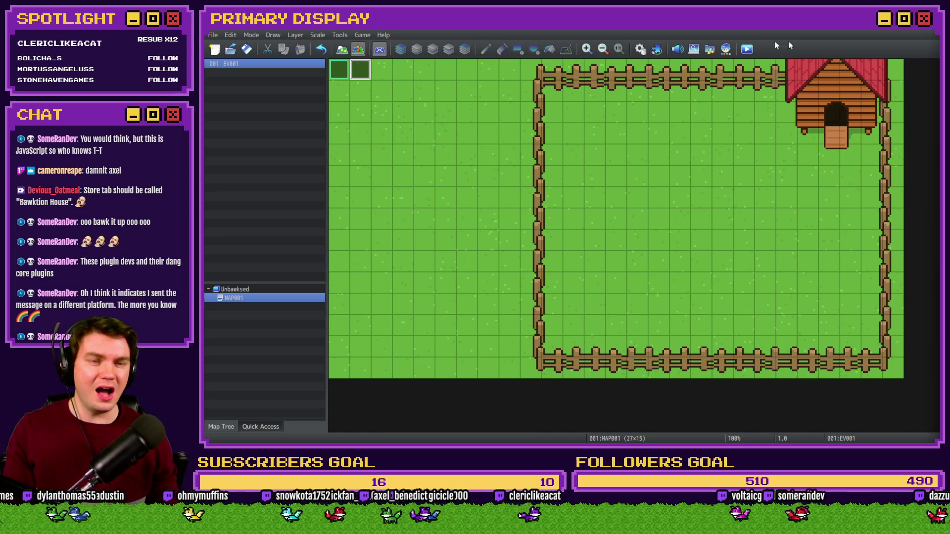
pyautogui.doubleClick(367, 72)
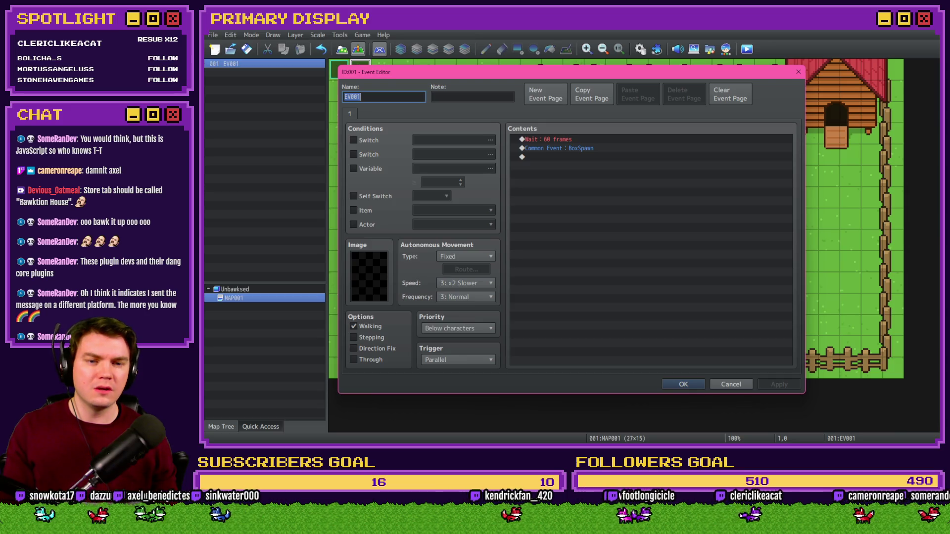
# Step: Remove the ' - 720' offset from the Y position in BoxSpawn's showPicture script, save, and start a playtest
pyautogui.click(683, 384)
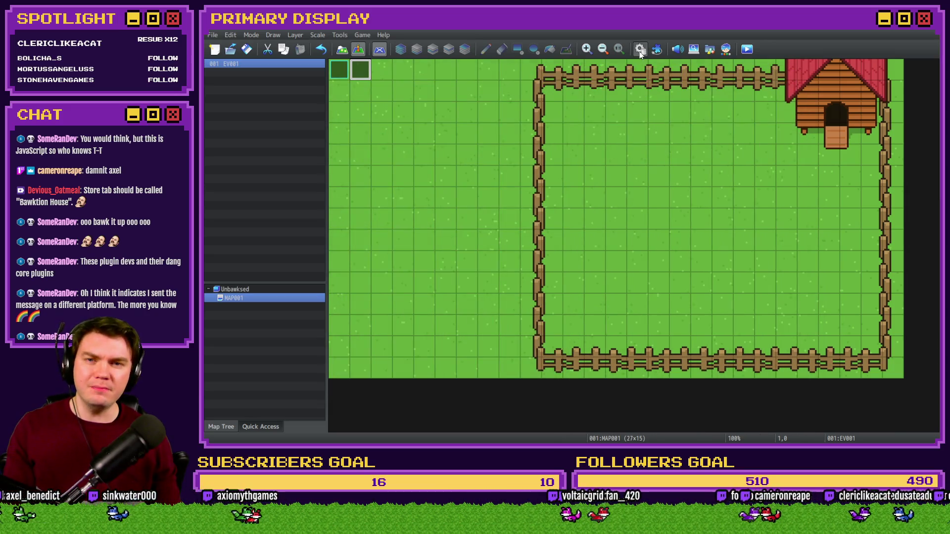
pyautogui.click(641, 49)
pyautogui.click(620, 192)
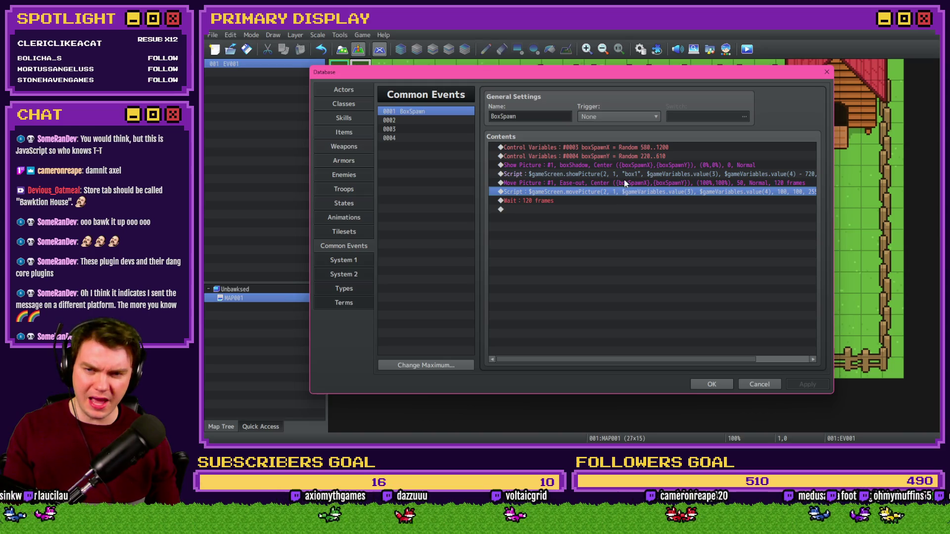
pyautogui.doubleClick(624, 175)
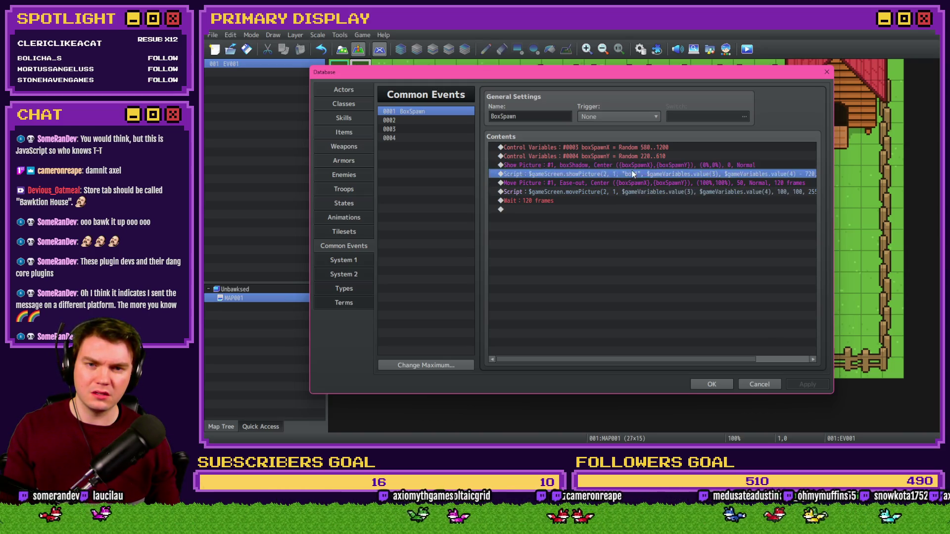
pyautogui.click(699, 176)
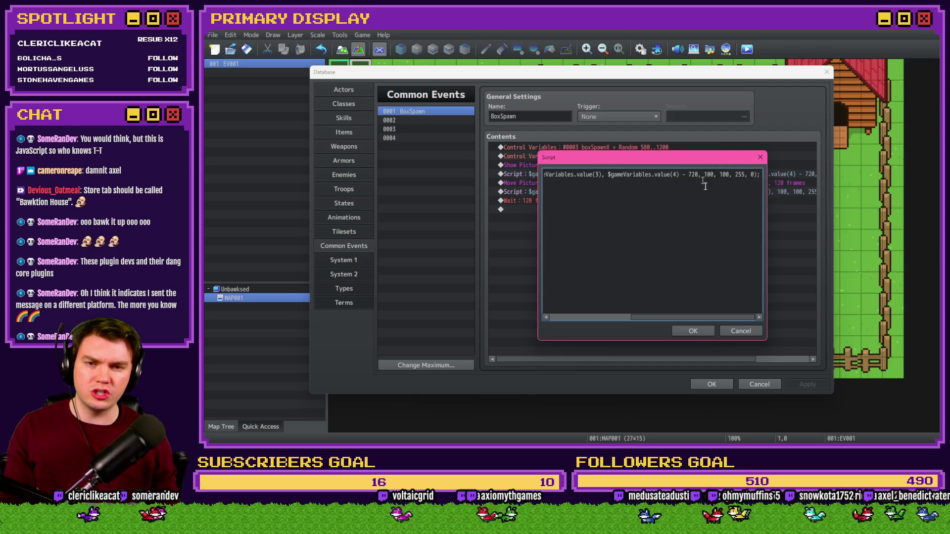
pyautogui.press('BackSpace')
pyautogui.press('BackSpace')
pyautogui.press('BackSpace')
pyautogui.press('BackSpace')
pyautogui.press('BackSpace')
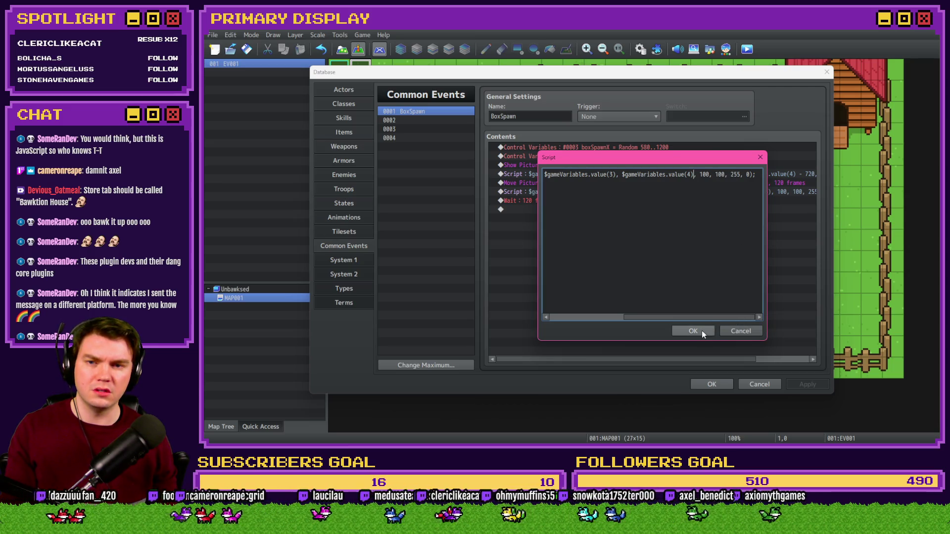
pyautogui.moveTo(614, 200); pyautogui.dragTo(468, 165)
pyautogui.click(581, 175)
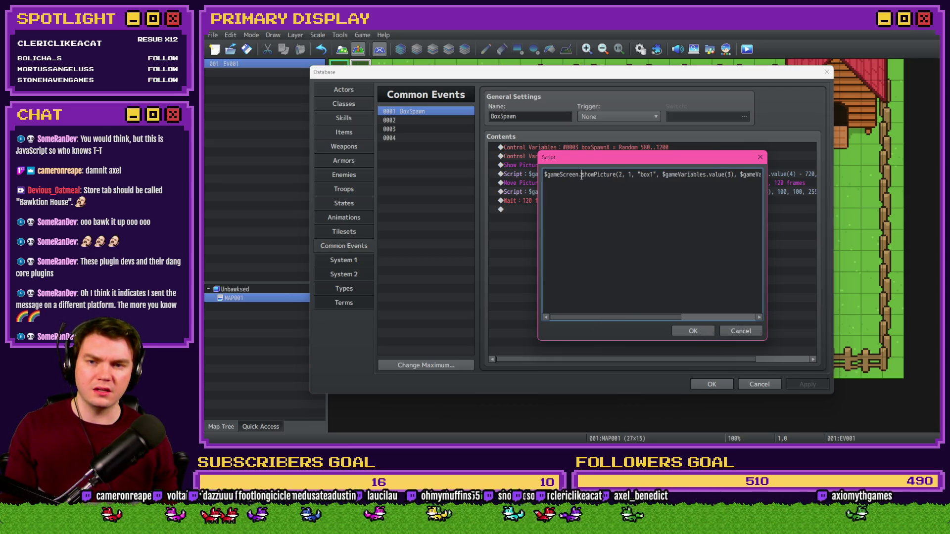
pyautogui.click(693, 331)
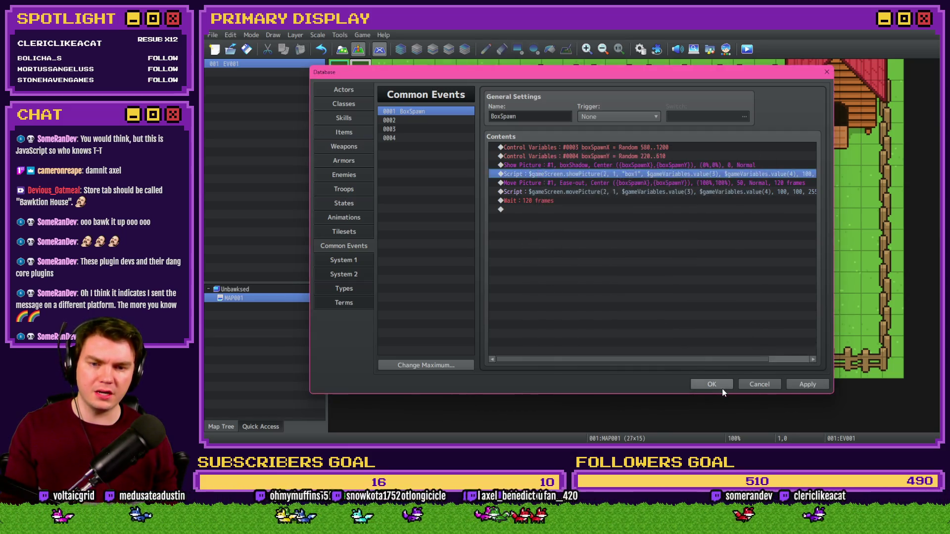
pyautogui.click(711, 385)
pyautogui.click(749, 50)
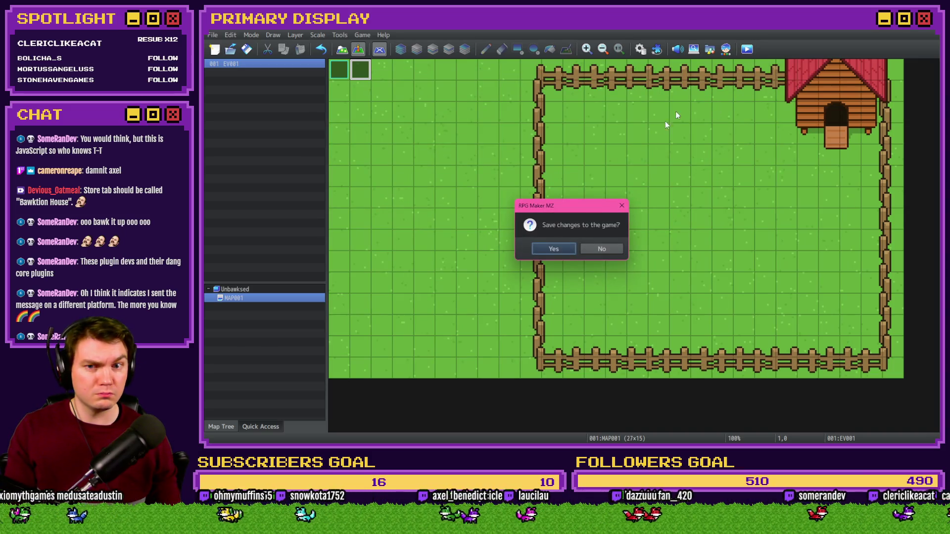
# Step: Save changes, run the playtest showing only a shadow in the yard, then reopen the database
pyautogui.click(557, 247)
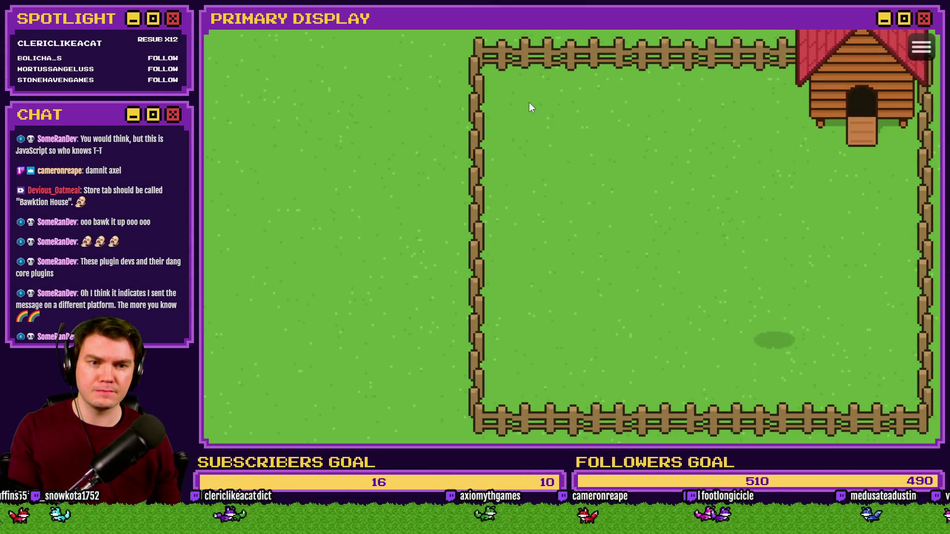
pyautogui.click(930, 31)
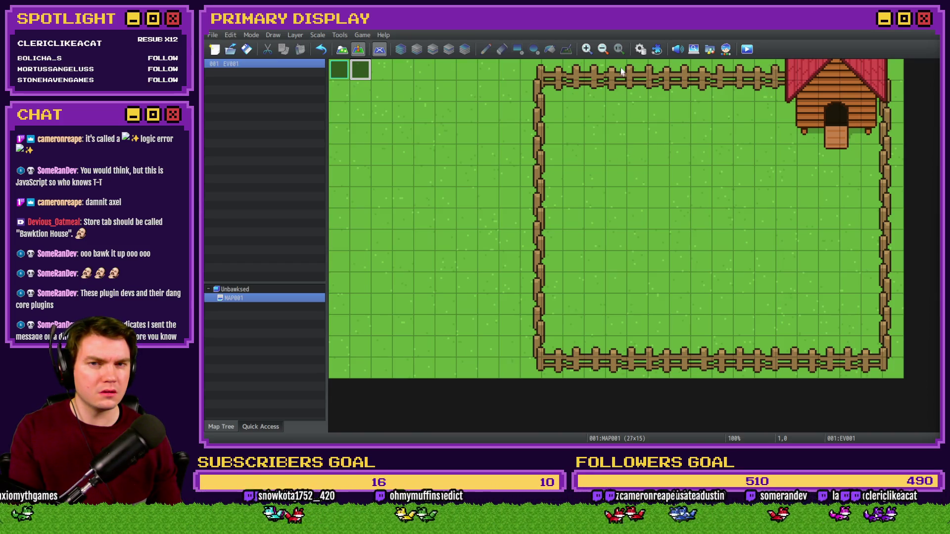
pyautogui.click(639, 50)
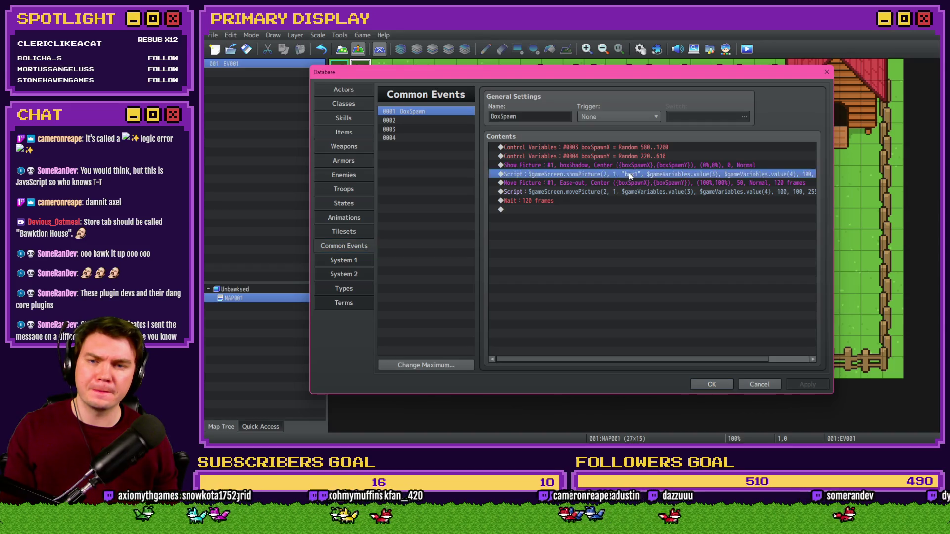
# Step: Review the showPicture script text, which now uses plain value(4) for Y
pyautogui.doubleClick(629, 173)
pyautogui.hotkey('ctrl', 'shift', 'Right')
pyautogui.hotkey('ctrl', 'shift', 'Right')
pyautogui.hotkey('ctrl', 'shift', 'Right')
pyautogui.hotkey('ctrl', 'shift', 'Right')
pyautogui.hotkey('ctrl', 'shift', 'Right')
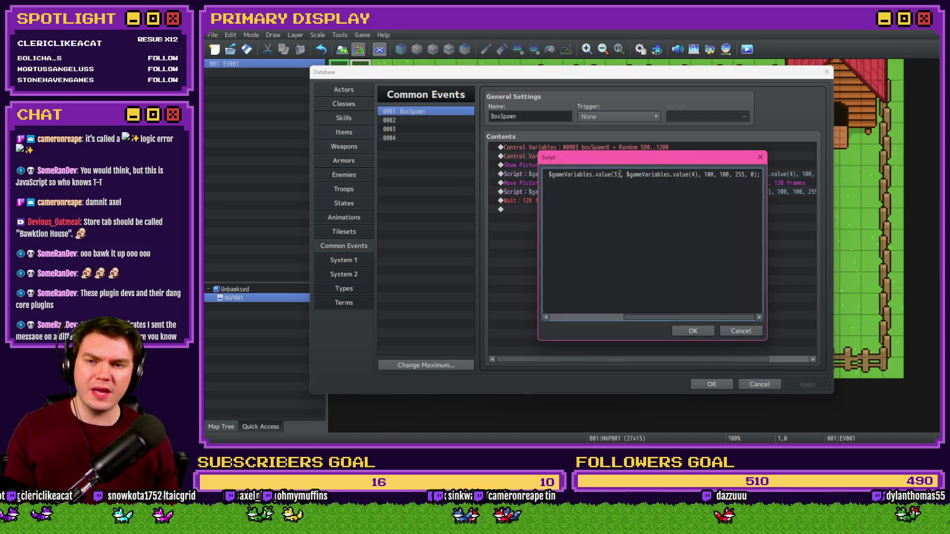
pyautogui.moveTo(638, 178); pyautogui.dragTo(512, 170)
pyautogui.click(582, 174)
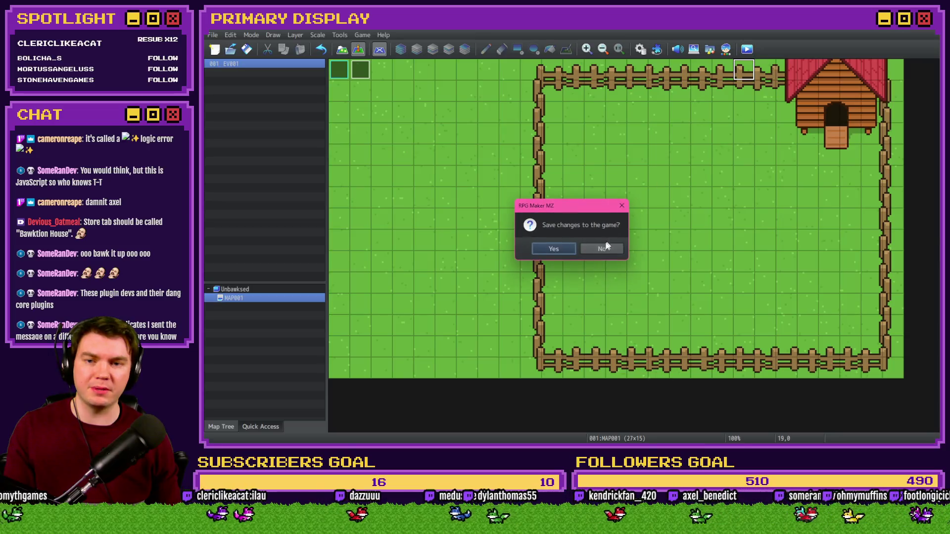
# Step: Playtest a New Game to watch the box drop onto its shadow, then close the game window
pyautogui.click(563, 248)
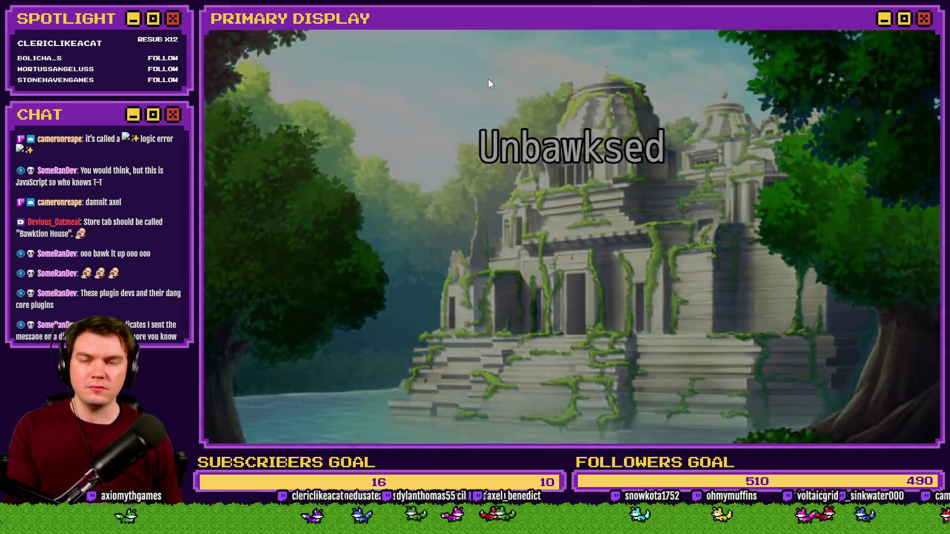
pyautogui.click(488, 79)
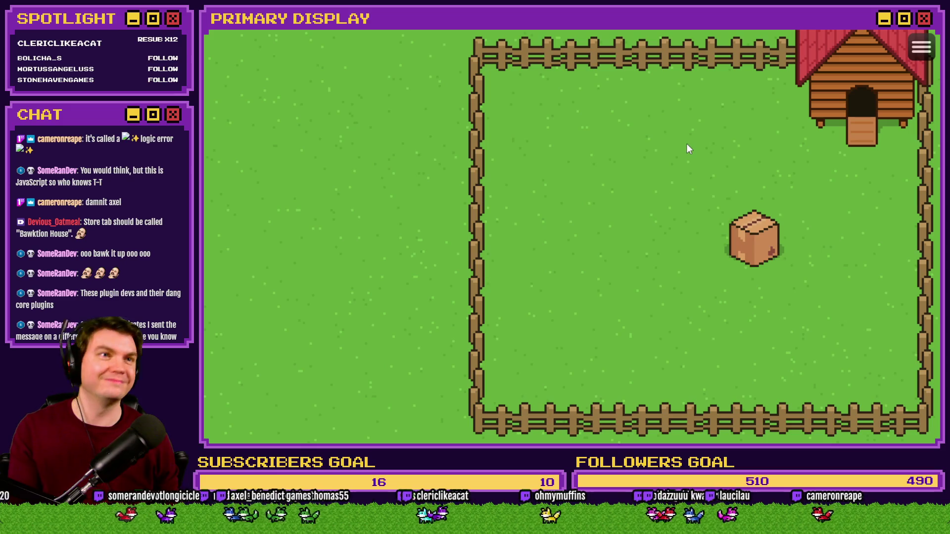
pyautogui.hotkey('alt', 'F4')
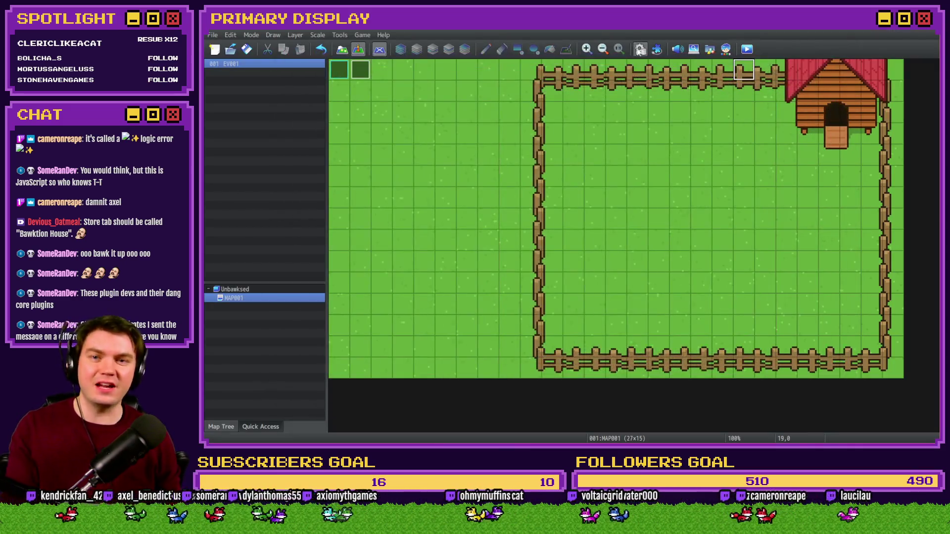
# Step: Copy the ease-type plugin command and paste it above the showPicture script line
pyautogui.click(640, 49)
pyautogui.click(638, 201)
pyautogui.click(639, 196)
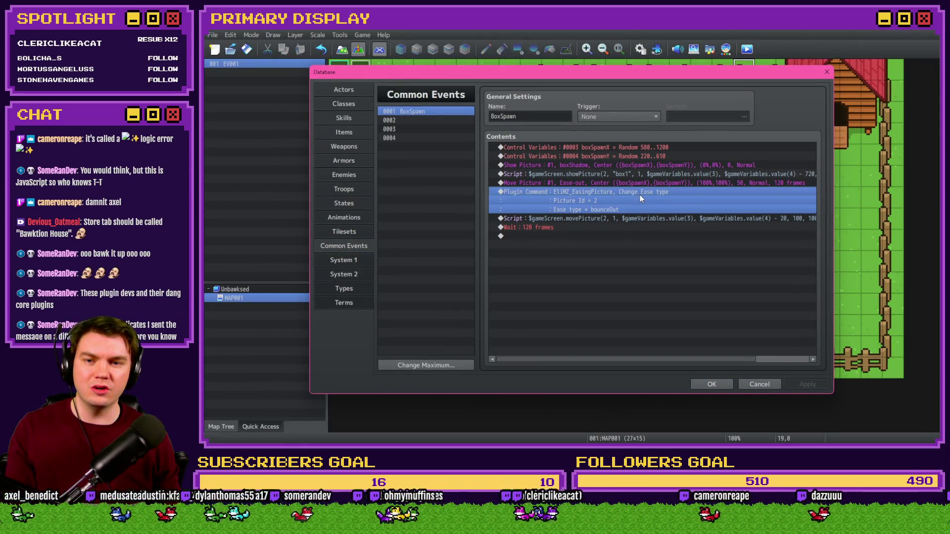
pyautogui.click(619, 174)
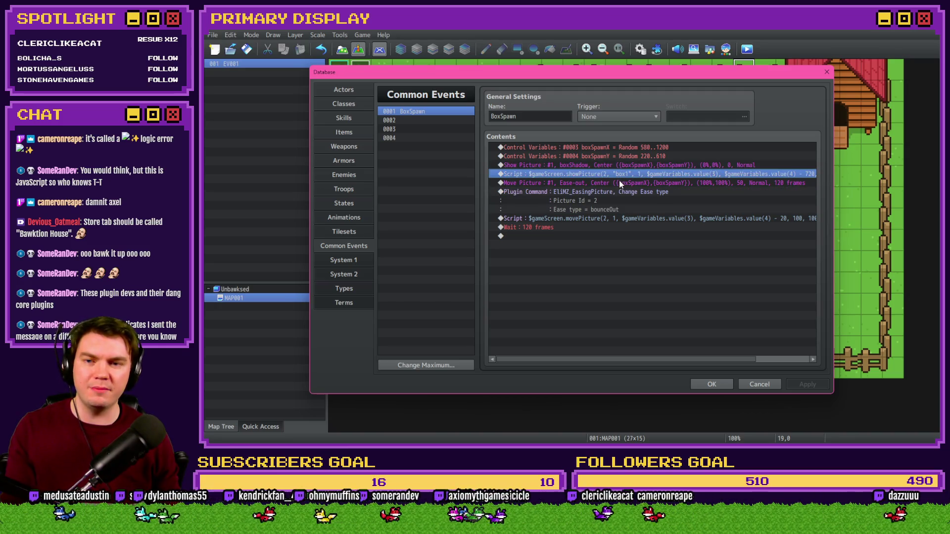
pyautogui.hotkey('ctrl', 'v')
# Step: Set the shadow's Move Picture easing to Constant speed
pyautogui.doubleClick(634, 210)
pyautogui.click(659, 175)
pyautogui.click(658, 186)
pyautogui.click(675, 350)
# Step: Set the pasted ease command's Picture Id to 1, save the database, and start a playtest
pyautogui.click(645, 175)
pyautogui.doubleClick(643, 176)
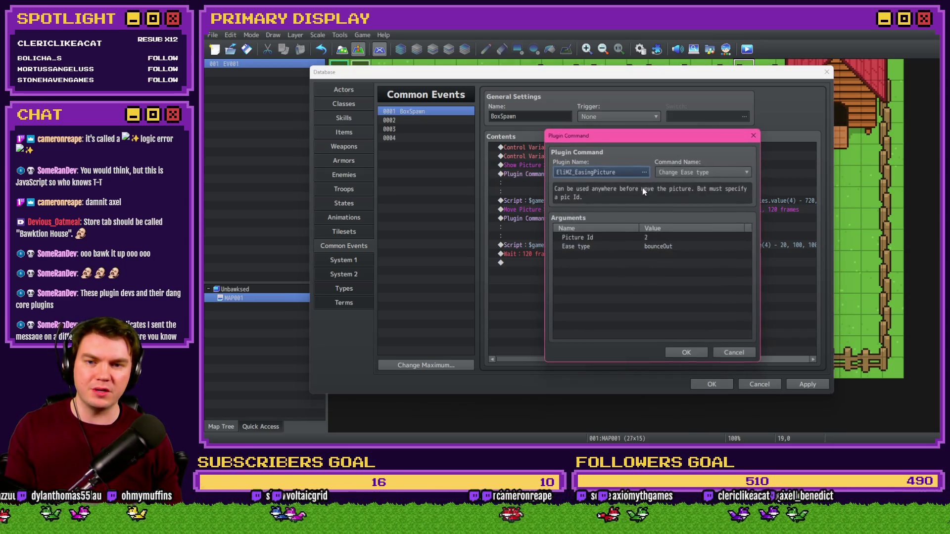
pyautogui.click(634, 238)
pyautogui.doubleClick(643, 238)
pyautogui.write('1')
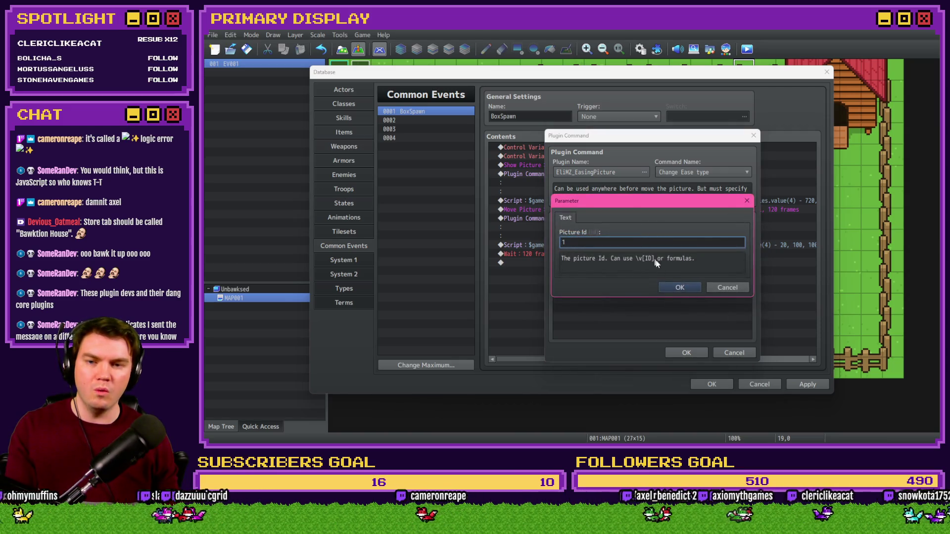
pyautogui.click(680, 287)
pyautogui.click(697, 355)
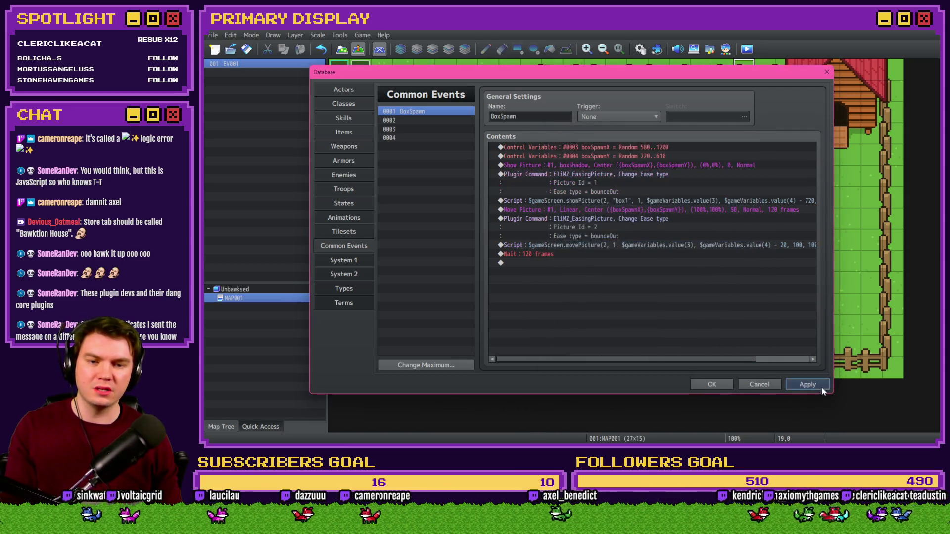
pyautogui.click(717, 384)
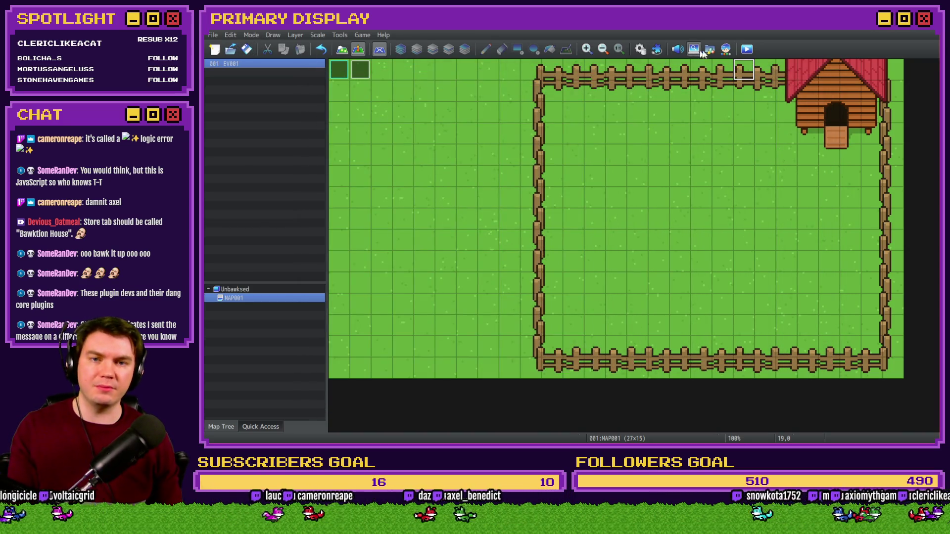
pyautogui.click(746, 49)
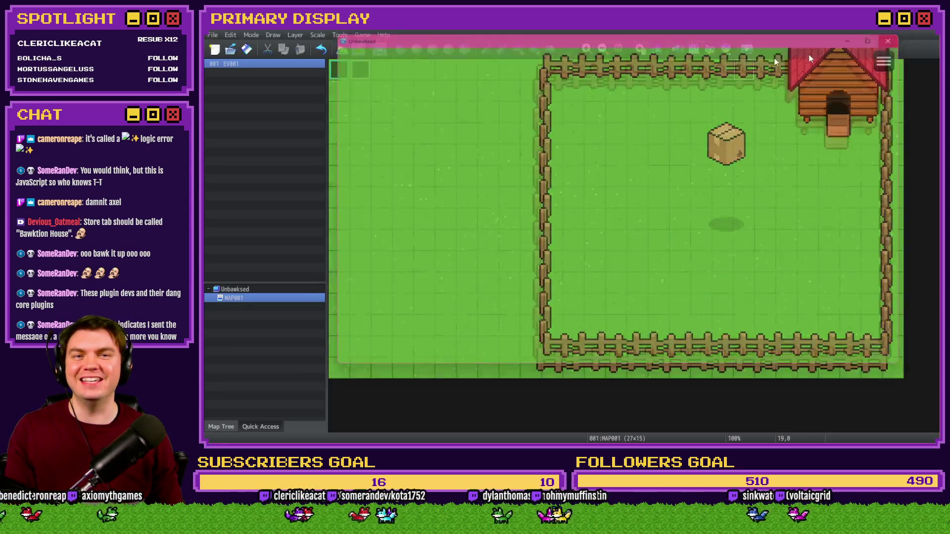
# Step: Change the movePicture script offset from '- 20' to '- 36', then playtest a New Game
pyautogui.hotkey('alt', 'F4')
pyautogui.click(640, 49)
pyautogui.click(603, 246)
pyautogui.doubleClick(603, 246)
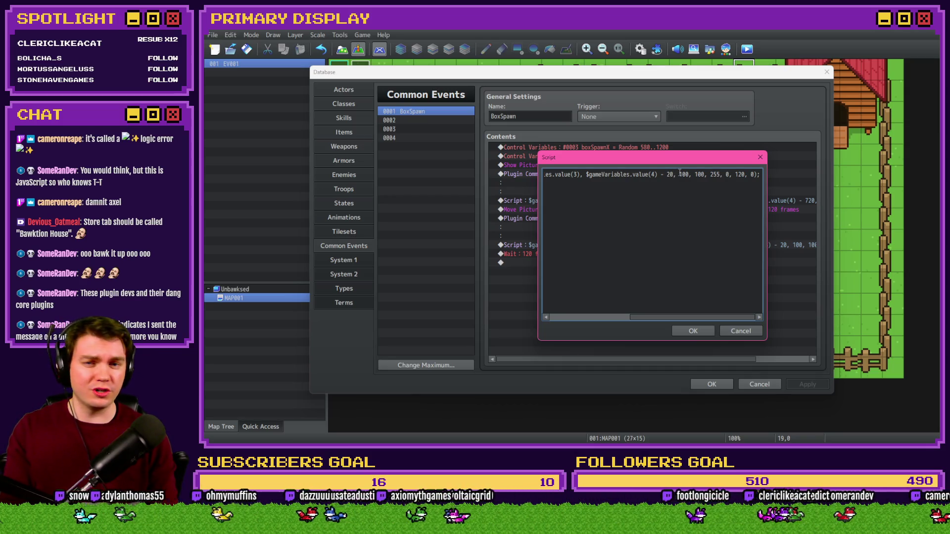
pyautogui.press('BackSpace')
pyautogui.press('BackSpace')
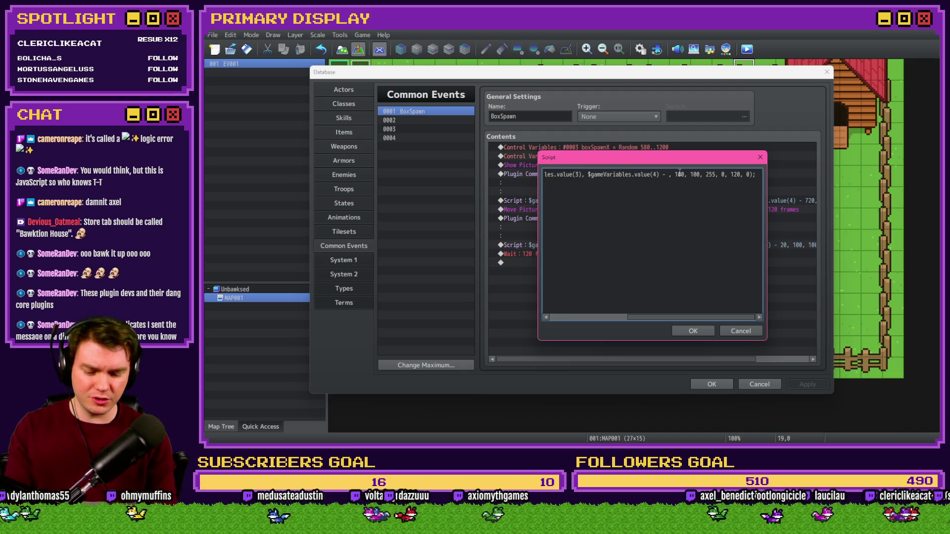
pyautogui.write('30')
pyautogui.press('Escape')
pyautogui.press('Escape')
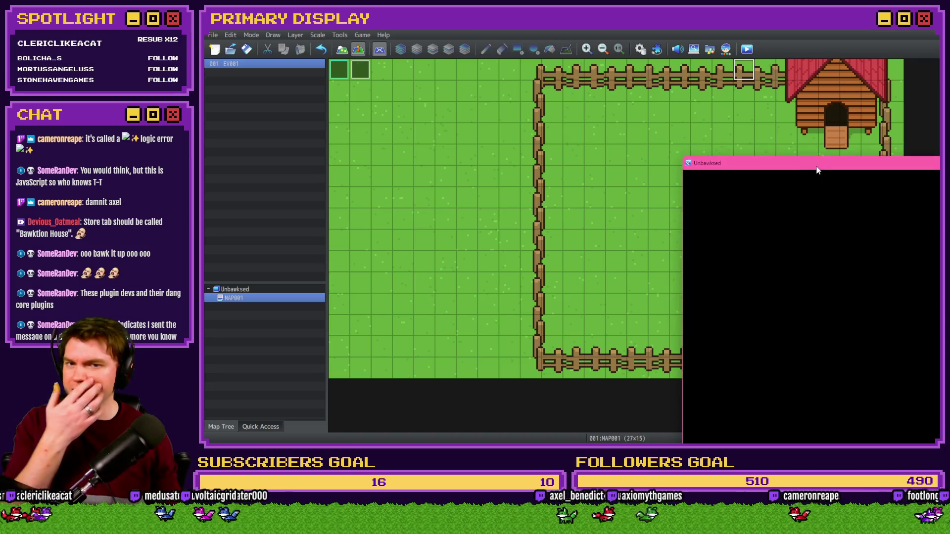
pyautogui.press('Return')
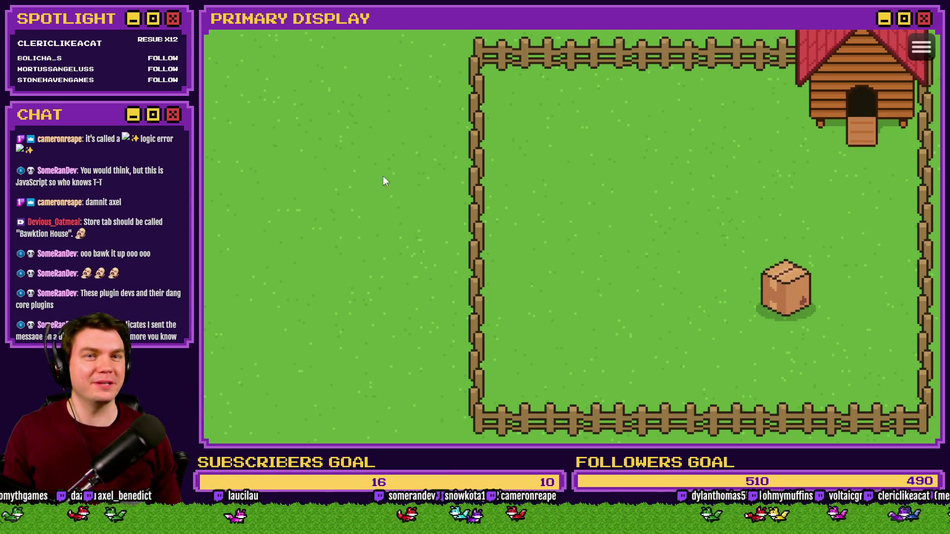
# Step: Close the playtest and set BoxSpawn's shadow Move Picture duration from 120 to 80 frames
pyautogui.hotkey('alt', 'F4')
pyautogui.click(641, 49)
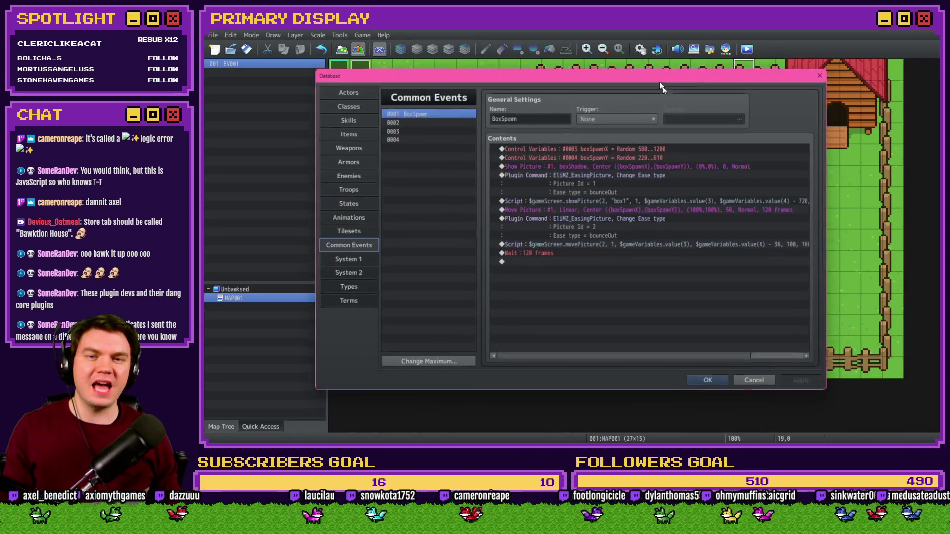
pyautogui.click(649, 246)
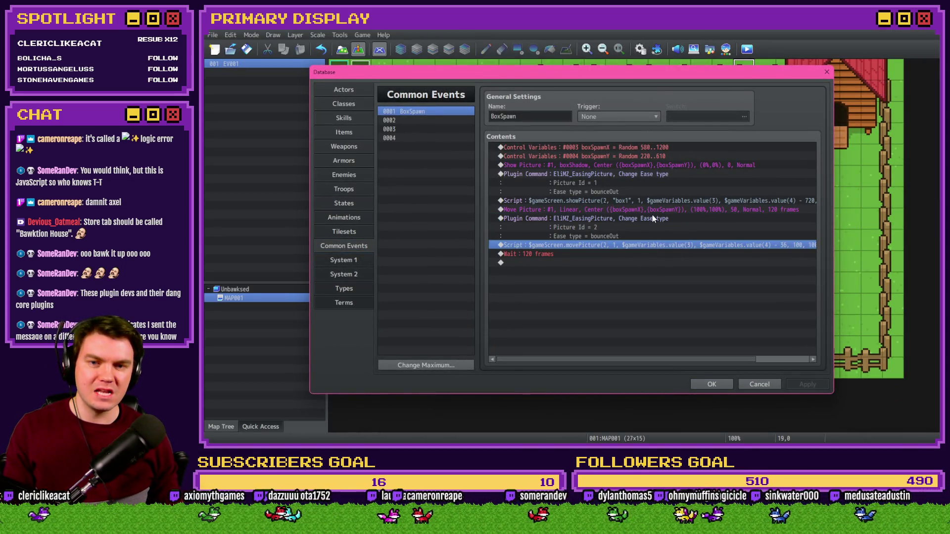
pyautogui.click(664, 197)
pyautogui.doubleClick(669, 209)
pyautogui.doubleClick(579, 331)
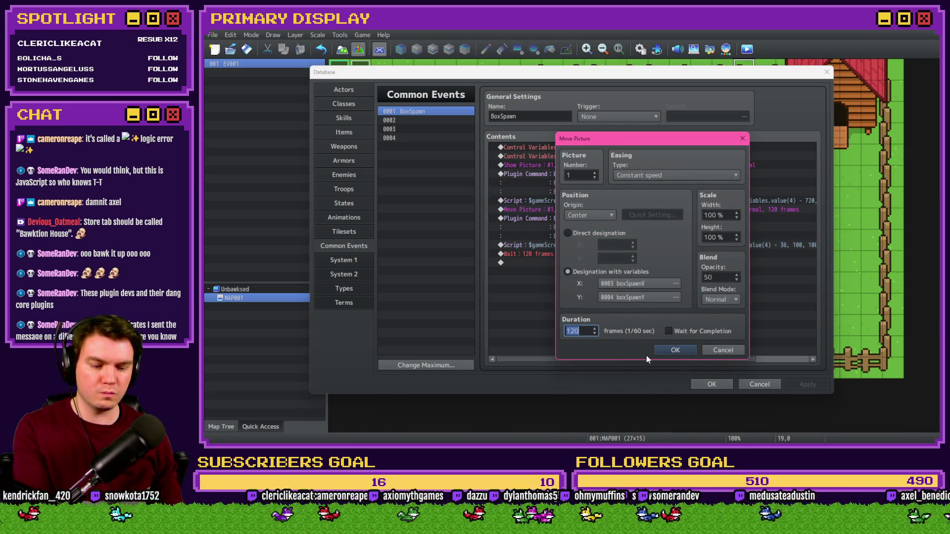
pyautogui.write('80')
pyautogui.press('Return')
# Step: Set the box movePicture script duration and the Wait to 80 frames, then save and playtest
pyautogui.doubleClick(675, 245)
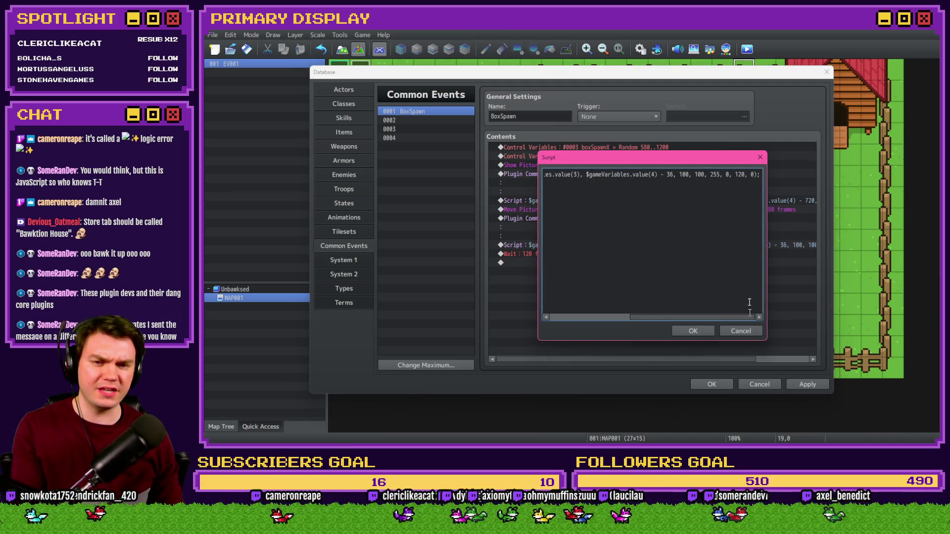
pyautogui.doubleClick(739, 174)
pyautogui.write('80')
pyautogui.click(693, 331)
pyautogui.doubleClick(622, 253)
pyautogui.write('80')
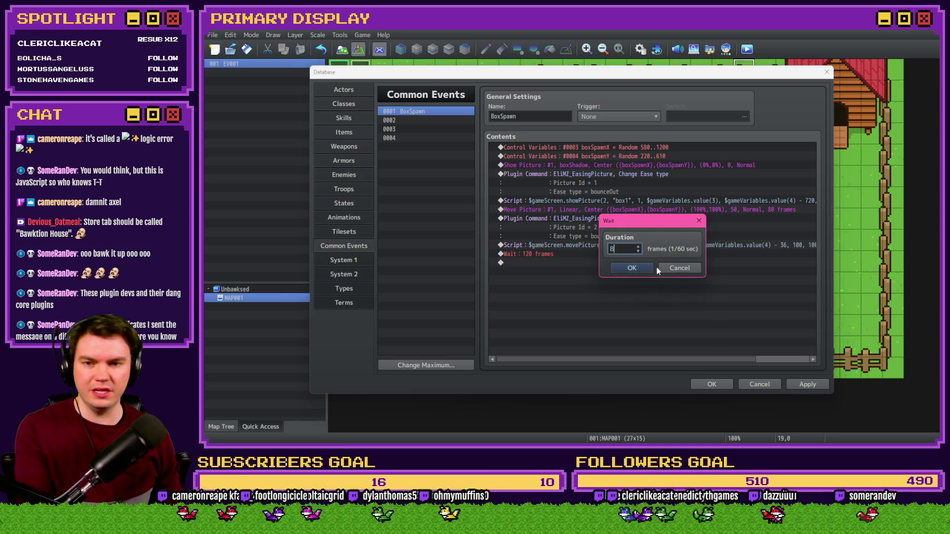
pyautogui.click(657, 267)
pyautogui.click(712, 384)
pyautogui.click(742, 49)
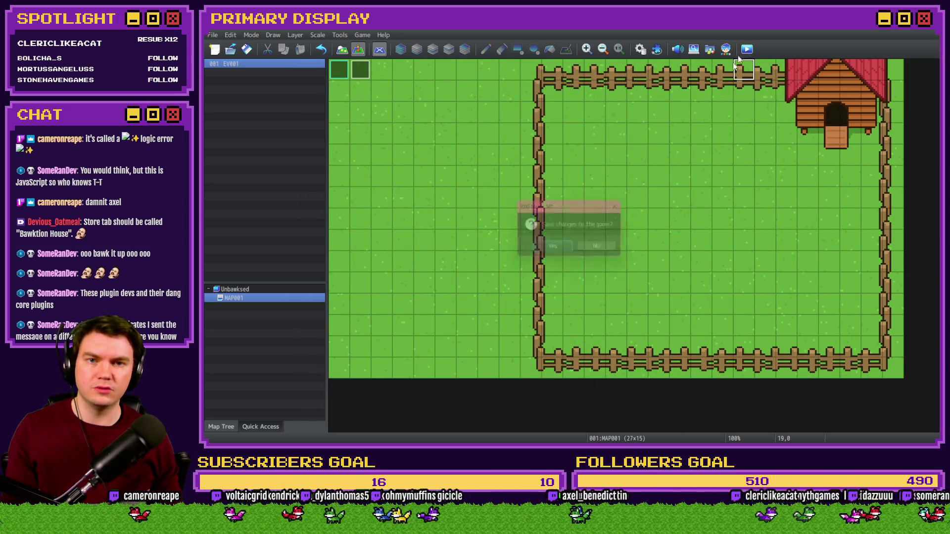
pyautogui.click(572, 247)
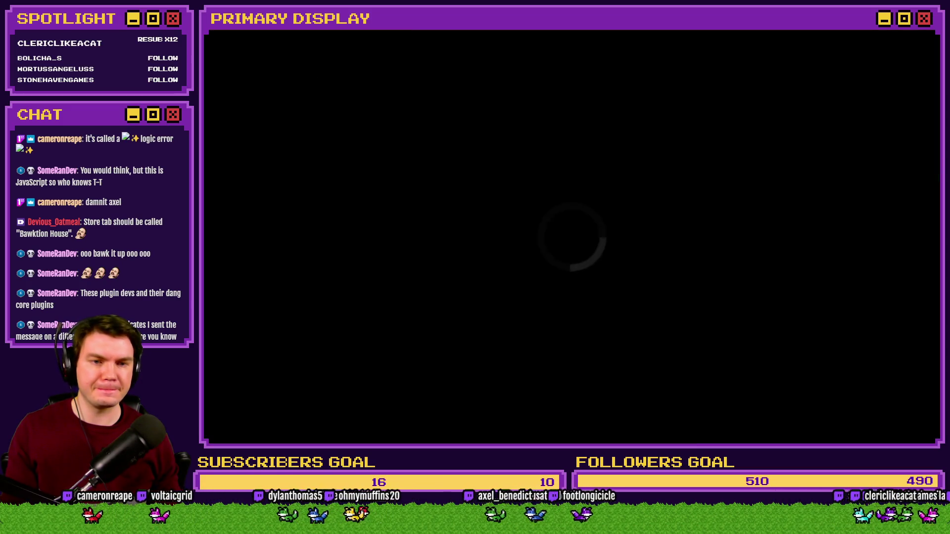
# Step: Start a New Game, watch the 80-frame box drop bounce across the yard, then close the game
pyautogui.press('Return')
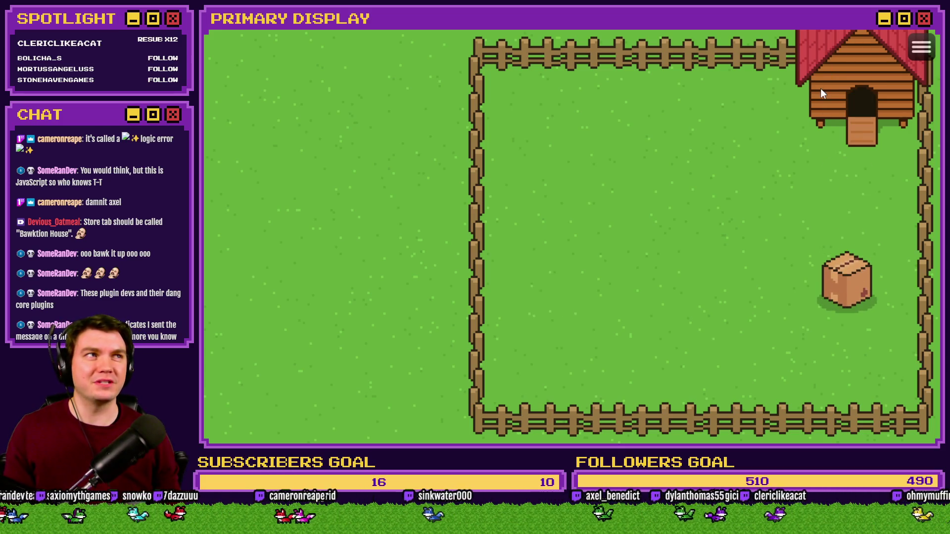
pyautogui.hotkey('alt', 'F4')
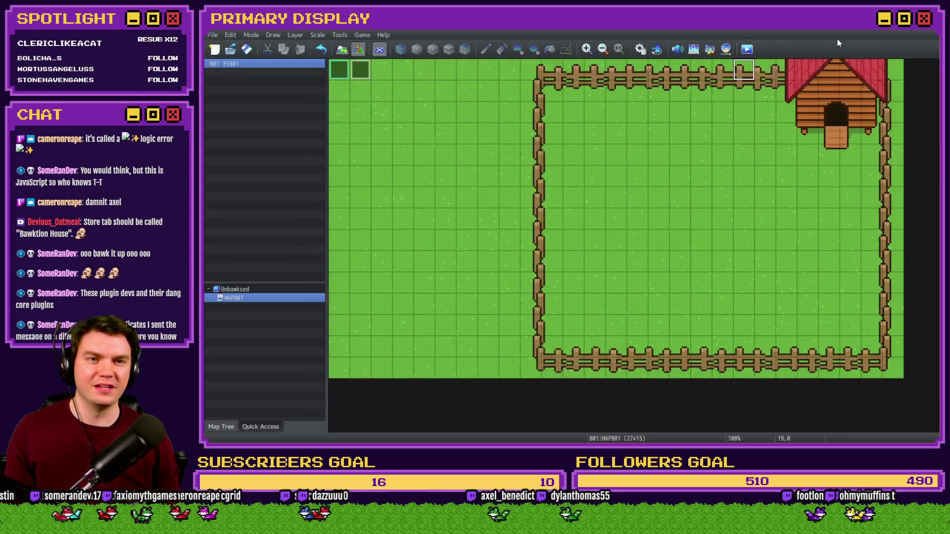
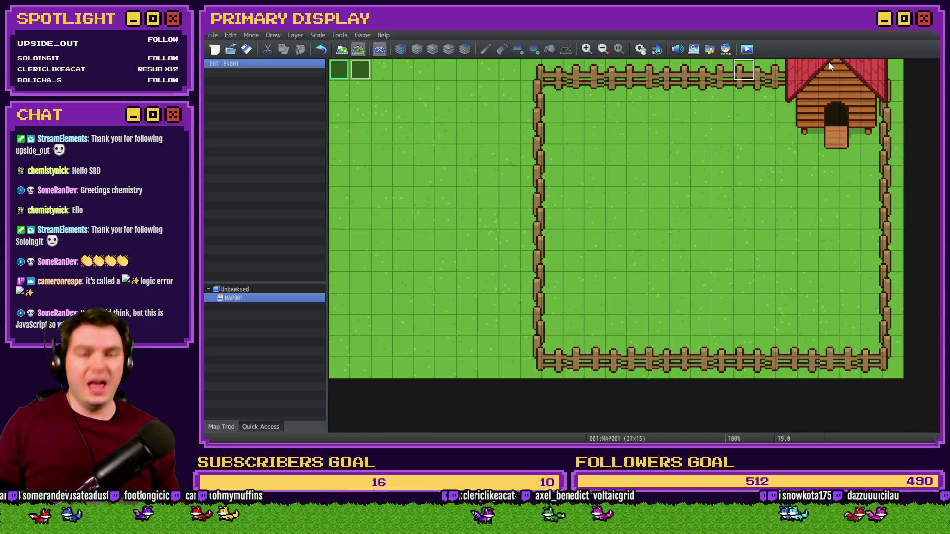
# Step: In the BoxSpawn common event, insert a Control Switches command after the Wait 80 frames line
pyautogui.click(641, 49)
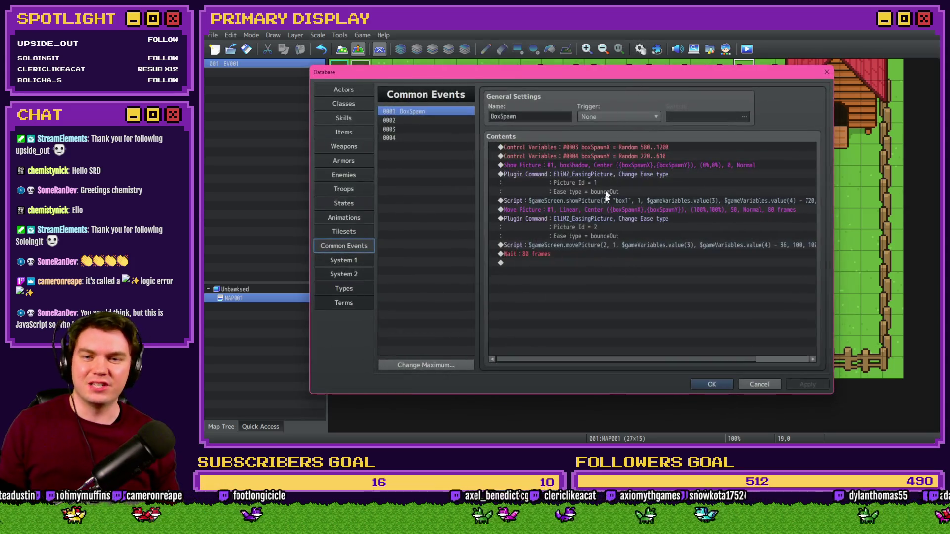
pyautogui.click(603, 253)
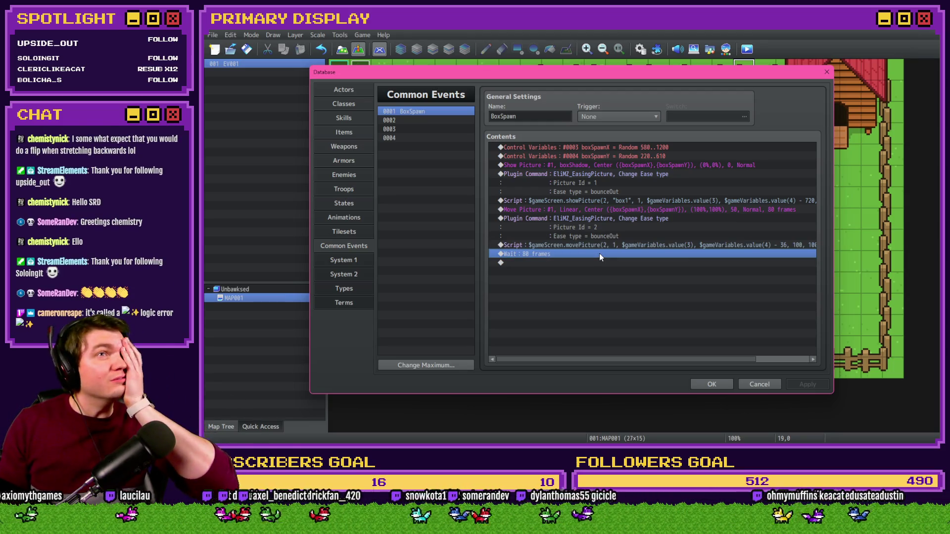
pyautogui.click(597, 247)
pyautogui.doubleClick(596, 261)
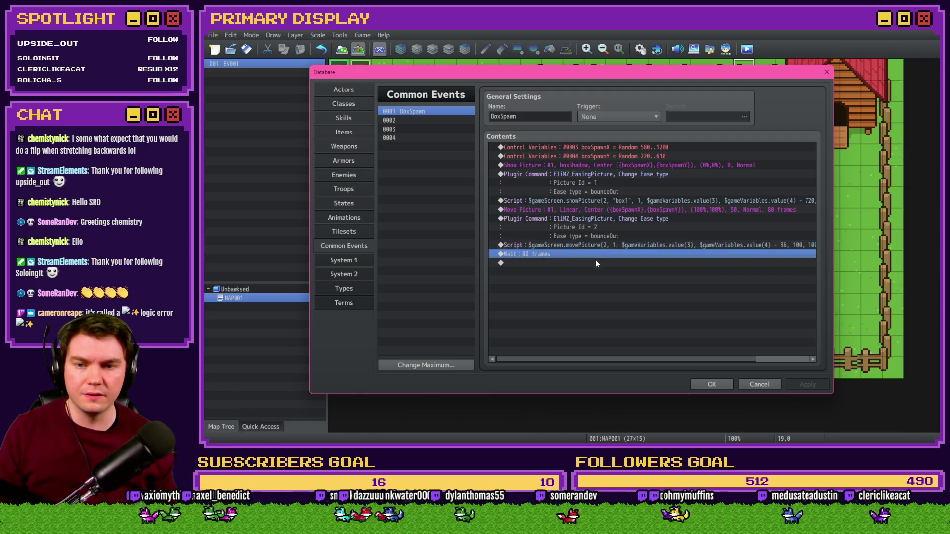
pyautogui.click(595, 220)
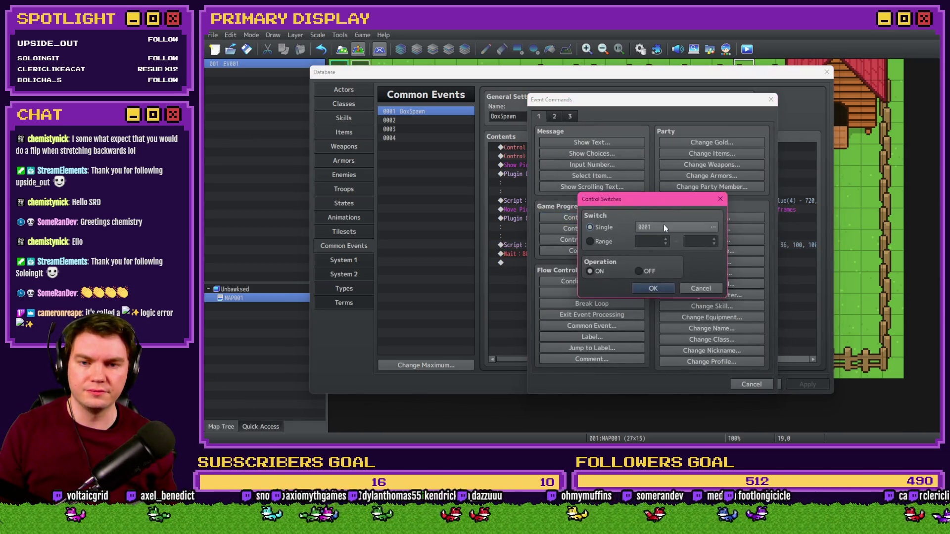
# Step: Name switch 0002 boxSpawned, set it ON, and apply the database changes
pyautogui.click(664, 224)
pyautogui.click(691, 332)
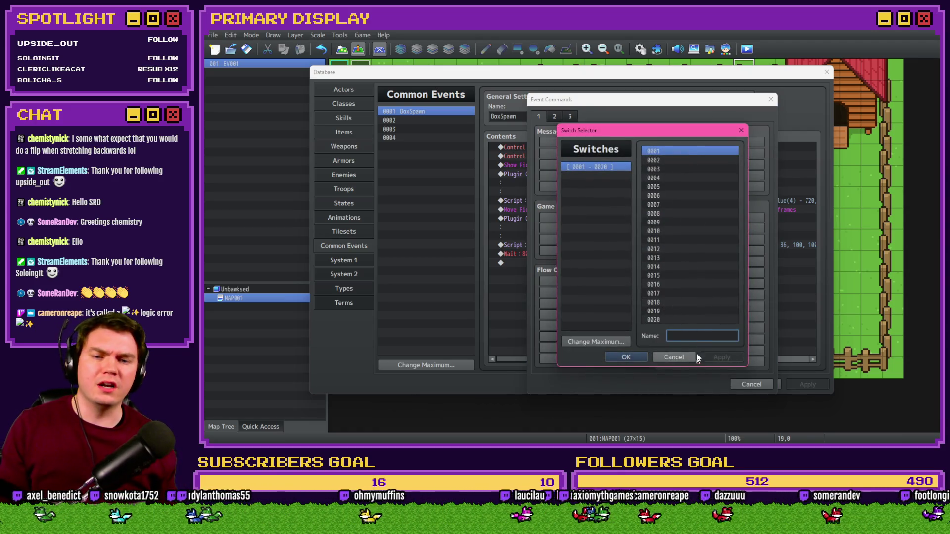
pyautogui.click(680, 159)
pyautogui.click(720, 339)
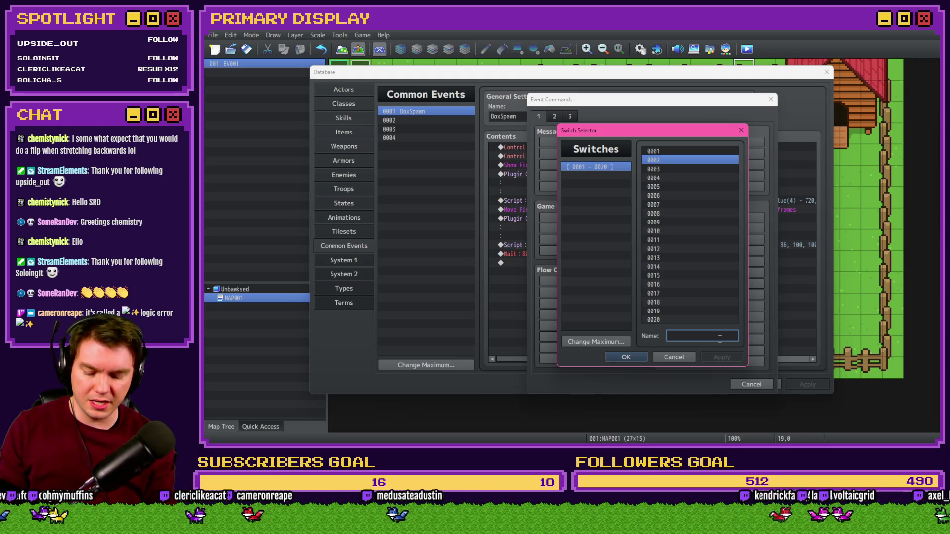
pyautogui.write('boxSpa')
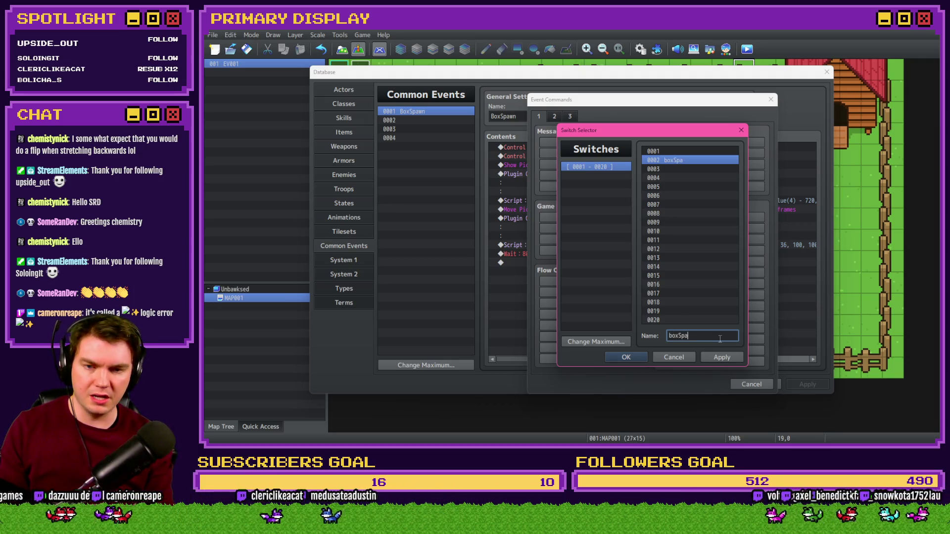
pyautogui.write('wned')
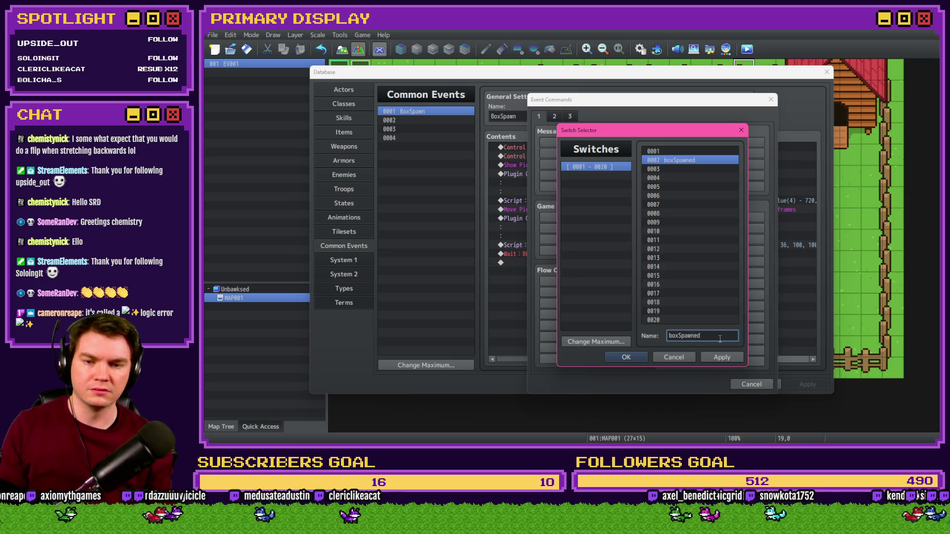
pyautogui.click(627, 357)
pyautogui.click(660, 299)
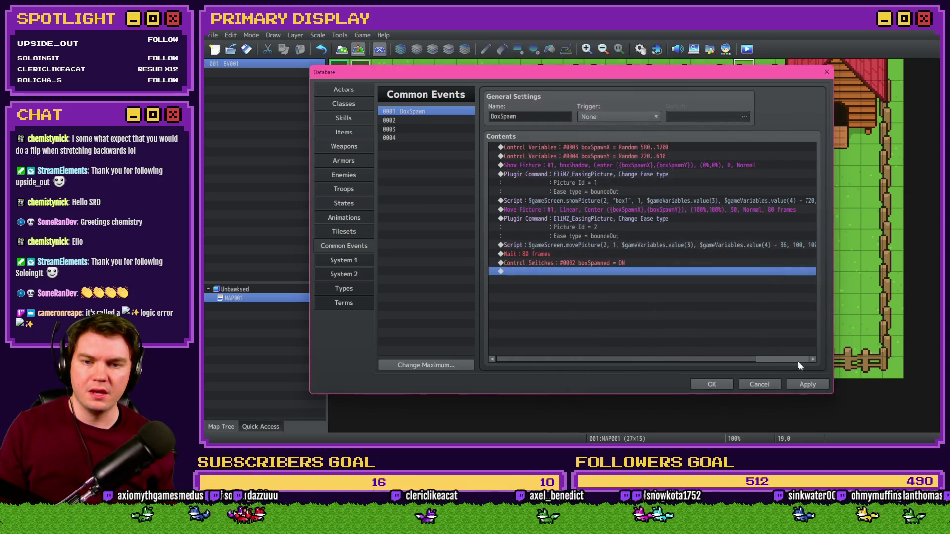
pyautogui.click(809, 385)
pyautogui.click(712, 384)
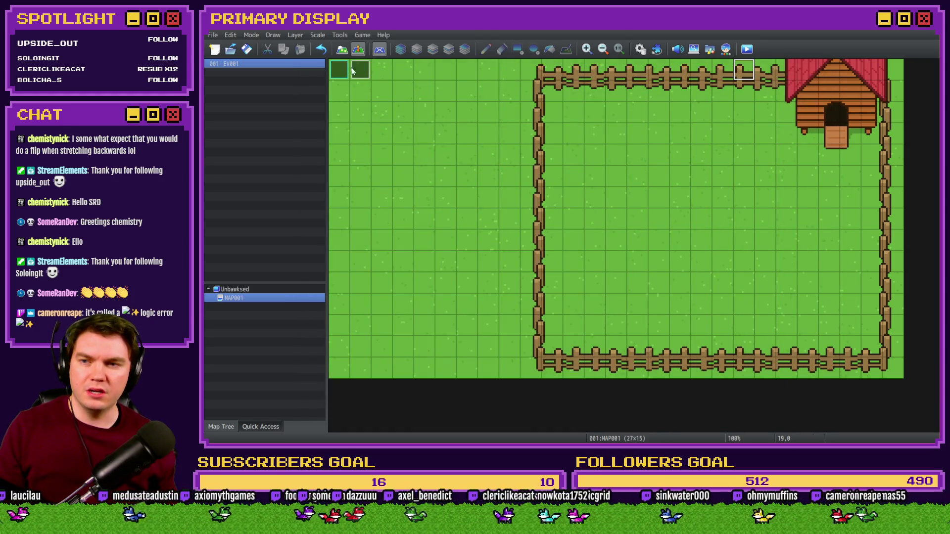
# Step: Add a second page to EV001 conditioned on switch 0002 boxSpawned
pyautogui.doubleClick(361, 72)
pyautogui.click(545, 95)
pyautogui.click(353, 140)
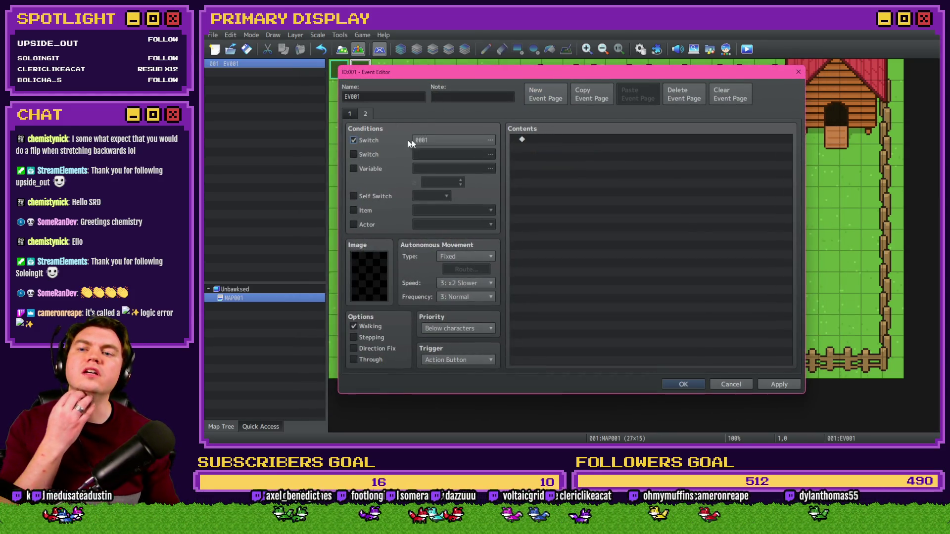
pyautogui.click(443, 141)
pyautogui.doubleClick(604, 146)
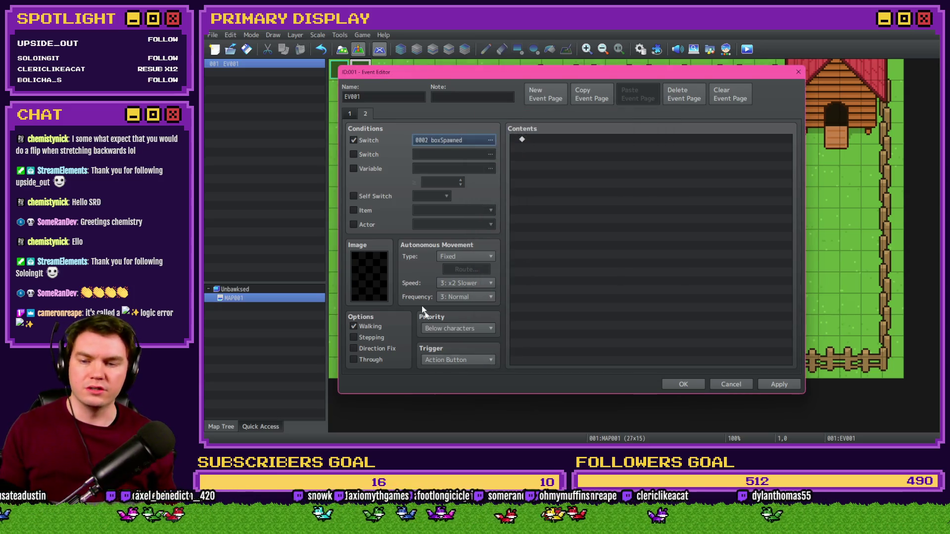
pyautogui.click(350, 114)
# Step: Save the project and start a playtest
pyautogui.click(693, 388)
pyautogui.click(747, 49)
pyautogui.click(569, 249)
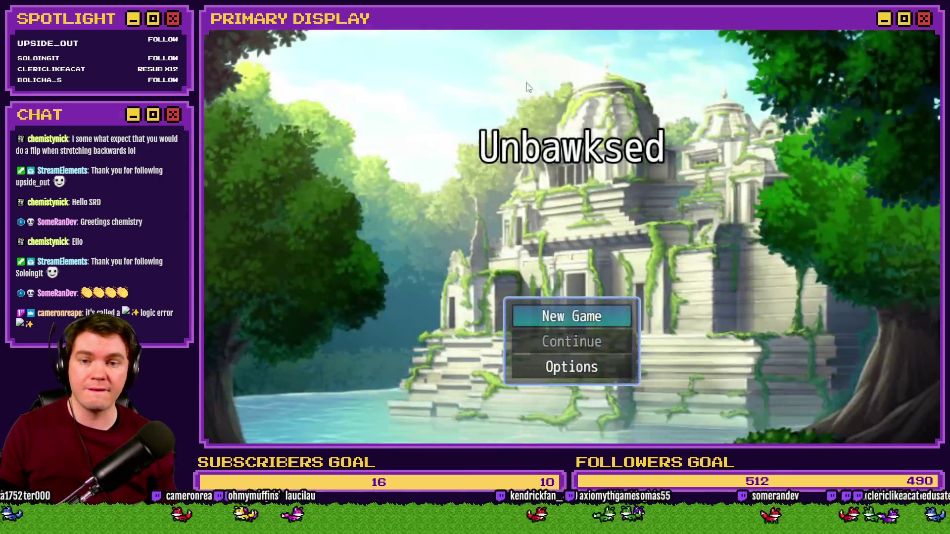
# Step: Start a New Game to check the spawned box, then close the playtest window
pyautogui.press('Return')
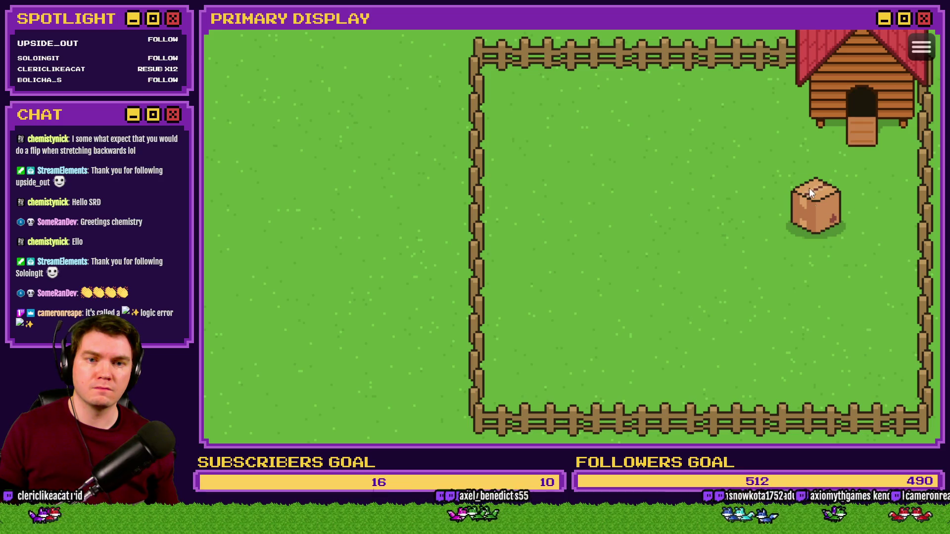
pyautogui.hotkey('alt', 'F4')
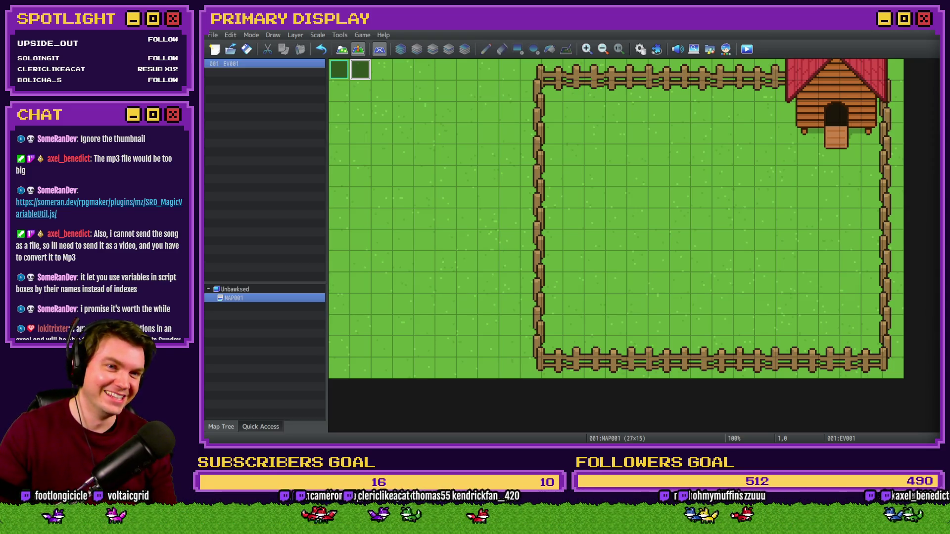
# Step: Switch to the browser showing the SRD_MagicVariableUtil plugin page
pyautogui.hotkey('alt', 'Tab')
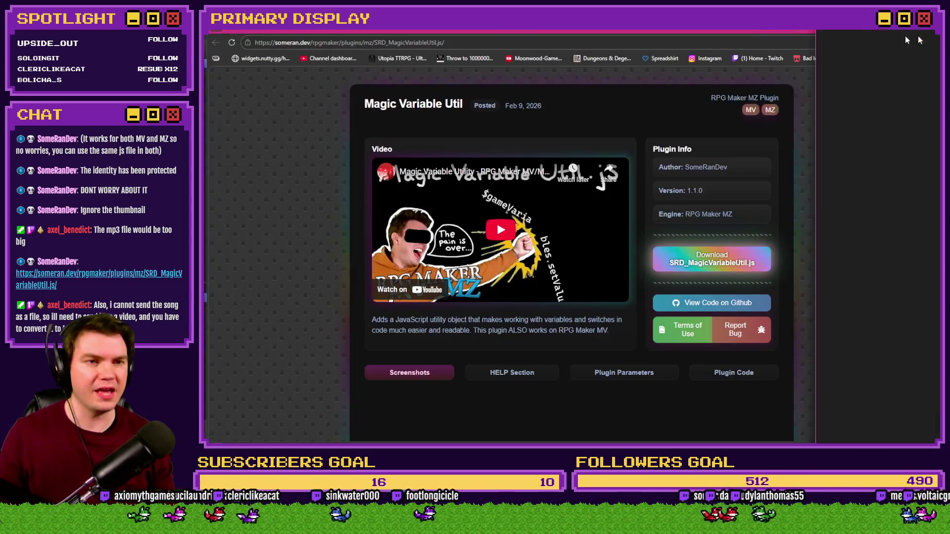
# Step: Look at the HUD Maker Ultra and Bad Ideas Game Jam 2026 itch.io pages, then return to RPG Maker MZ
pyautogui.click(301, 31)
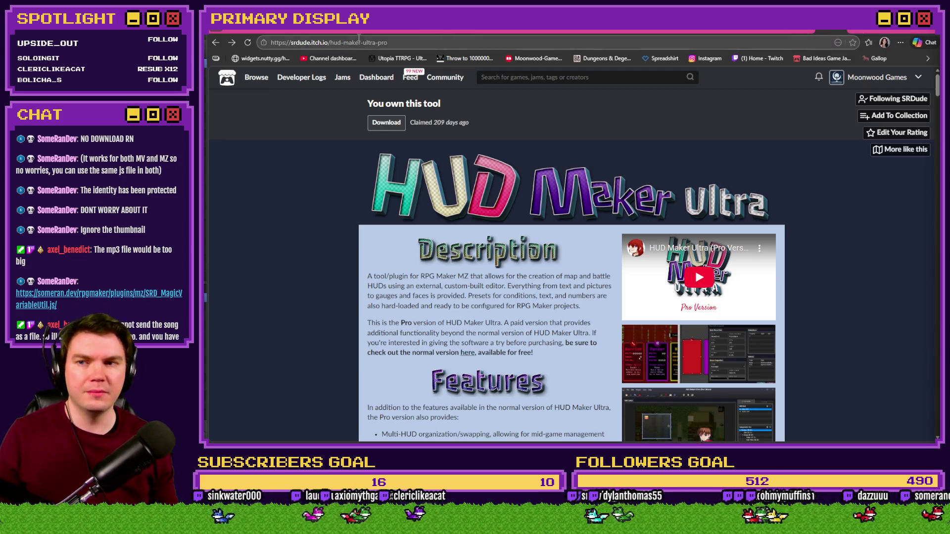
pyautogui.click(309, 31)
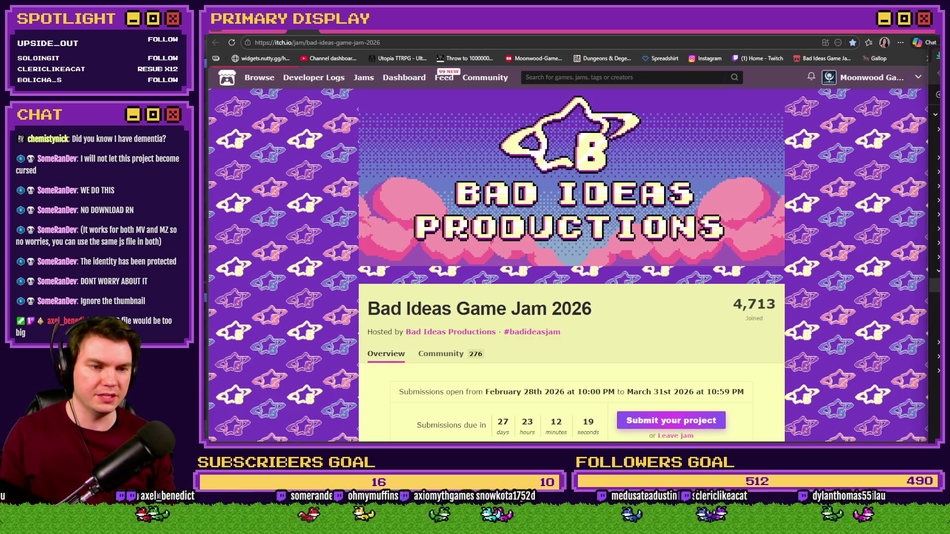
pyautogui.hotkey('alt', 'Tab')
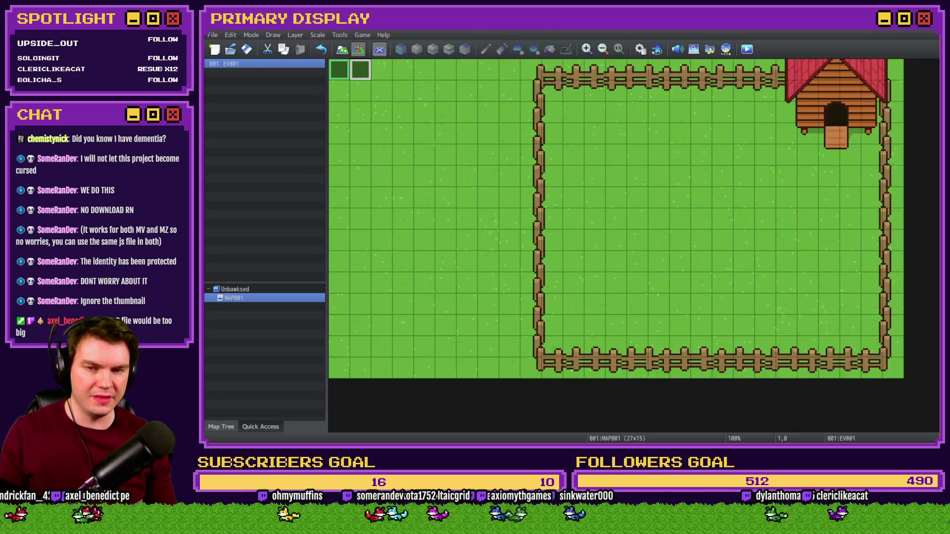
# Step: In Plugin Manager, start a new plugin entry and select SRD_MagicVariableUtil
pyautogui.click(639, 49)
pyautogui.press('Escape')
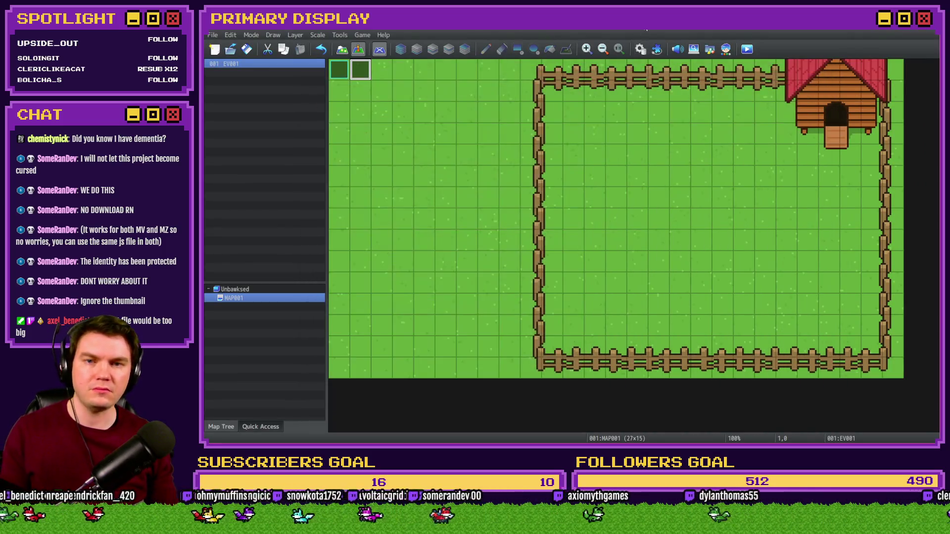
pyautogui.click(656, 49)
pyautogui.click(532, 167)
pyautogui.doubleClick(478, 163)
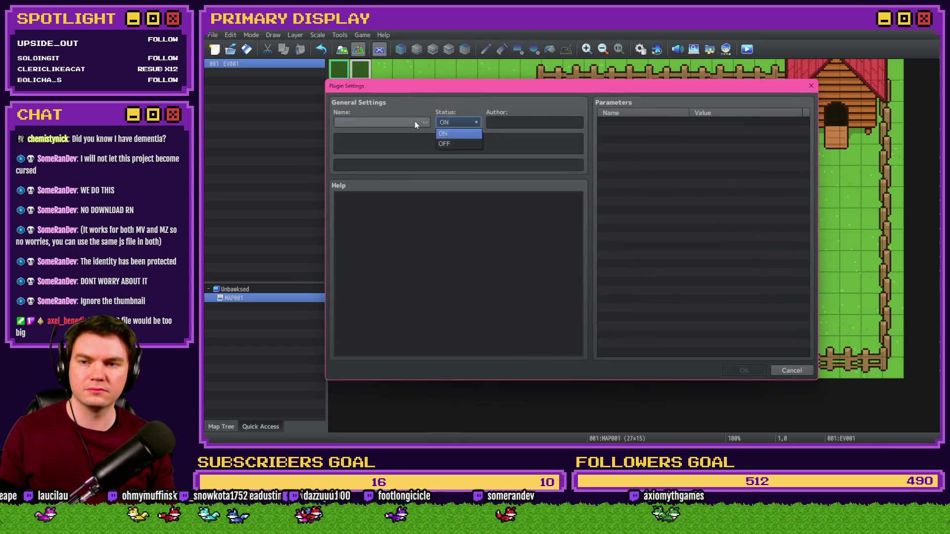
pyautogui.click(415, 121)
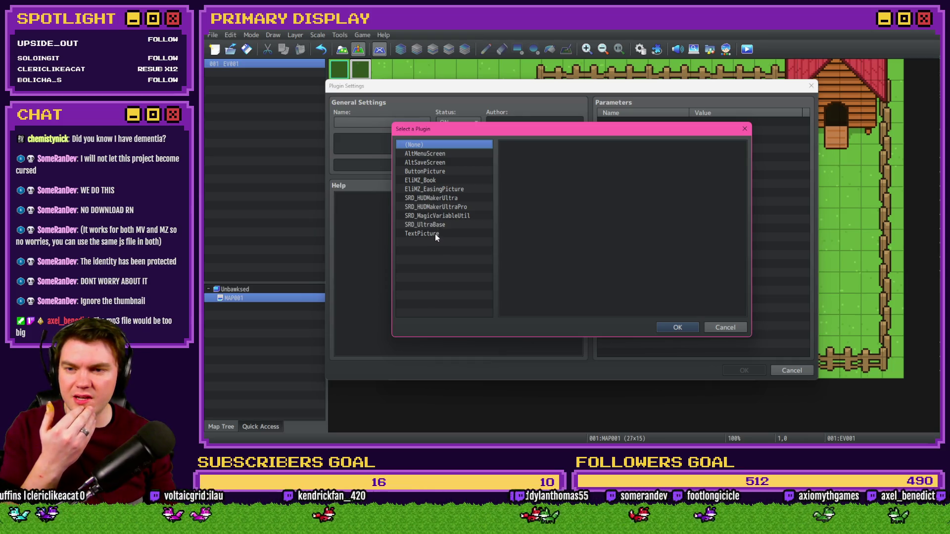
pyautogui.click(441, 215)
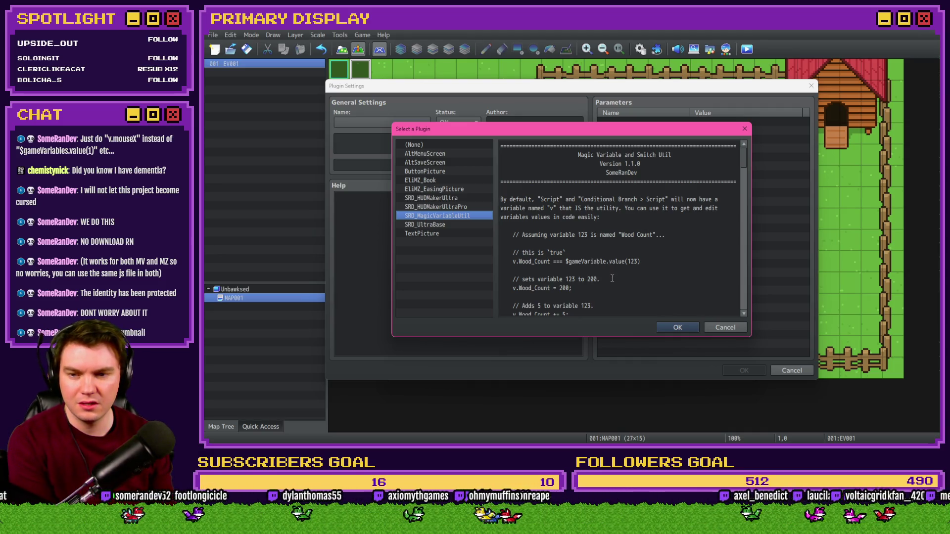
# Step: Scroll through SRD_MagicVariableUtil's help on getting and setting variables
pyautogui.scroll(-2, 597, 293)
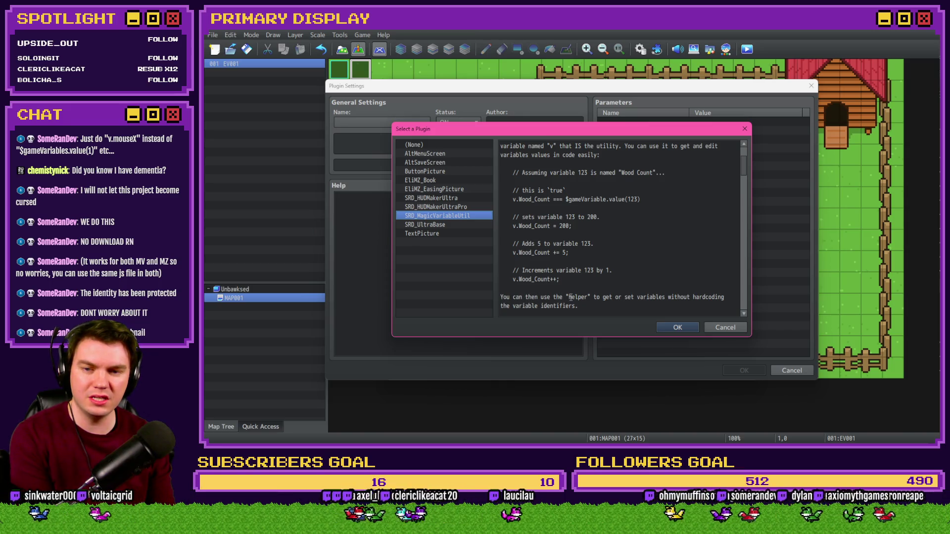
pyautogui.scroll(-2, 597, 299)
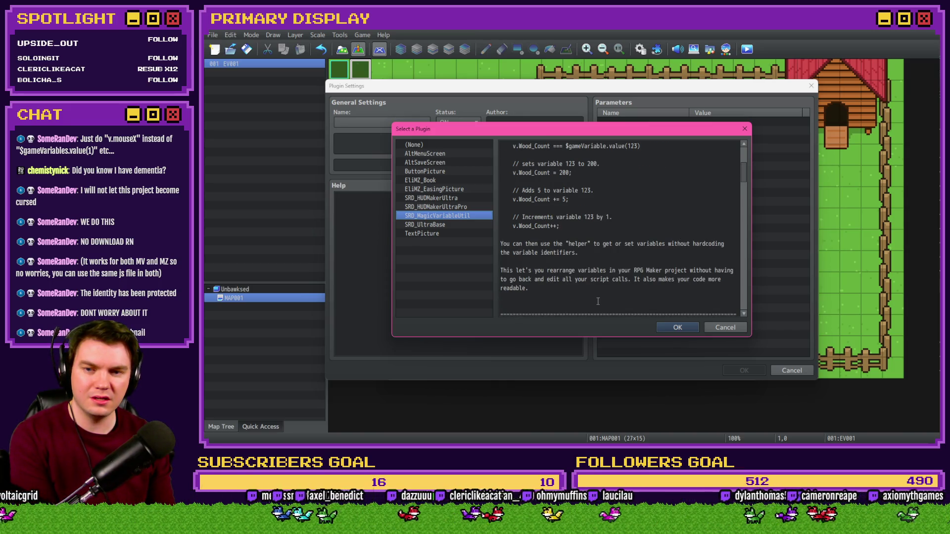
pyautogui.scroll(-4, 598, 301)
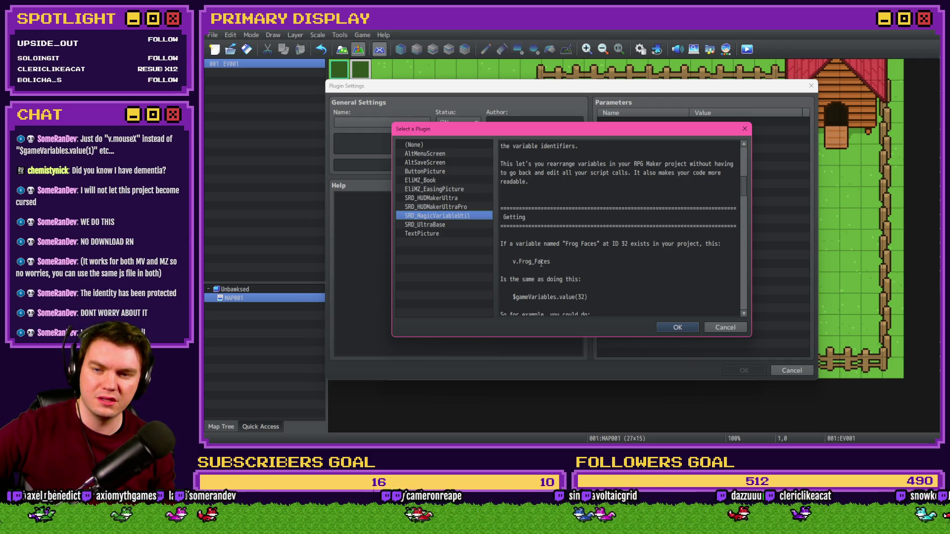
pyautogui.scroll(-2, 595, 275)
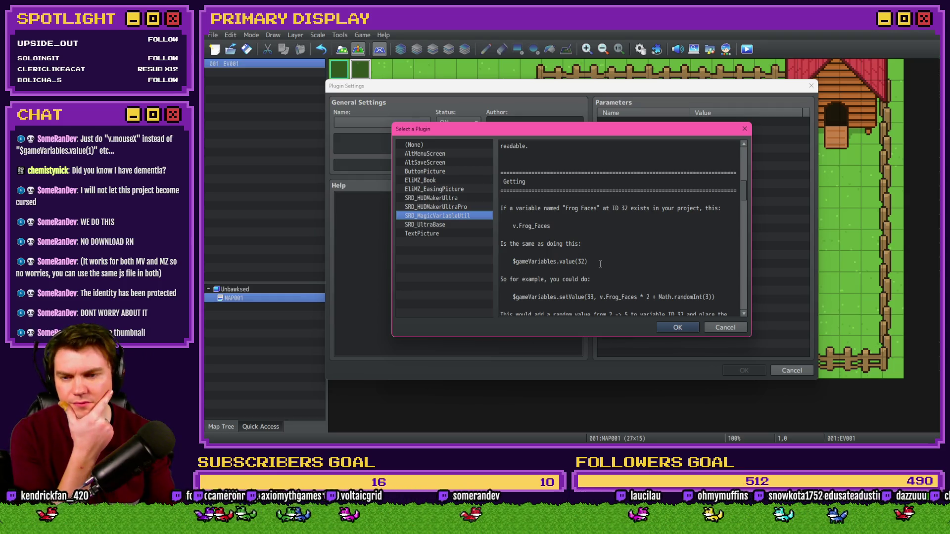
pyautogui.scroll(-1, 600, 280)
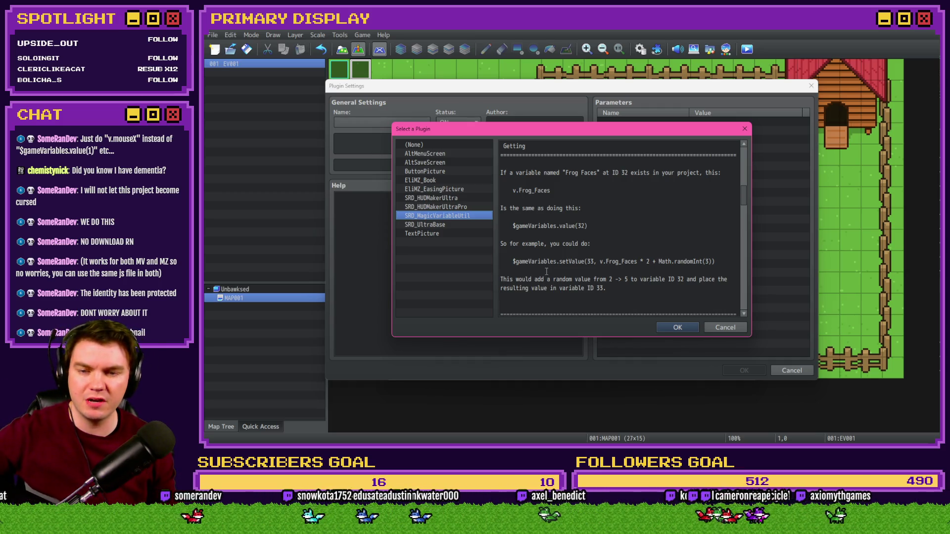
pyautogui.scroll(-2, 547, 270)
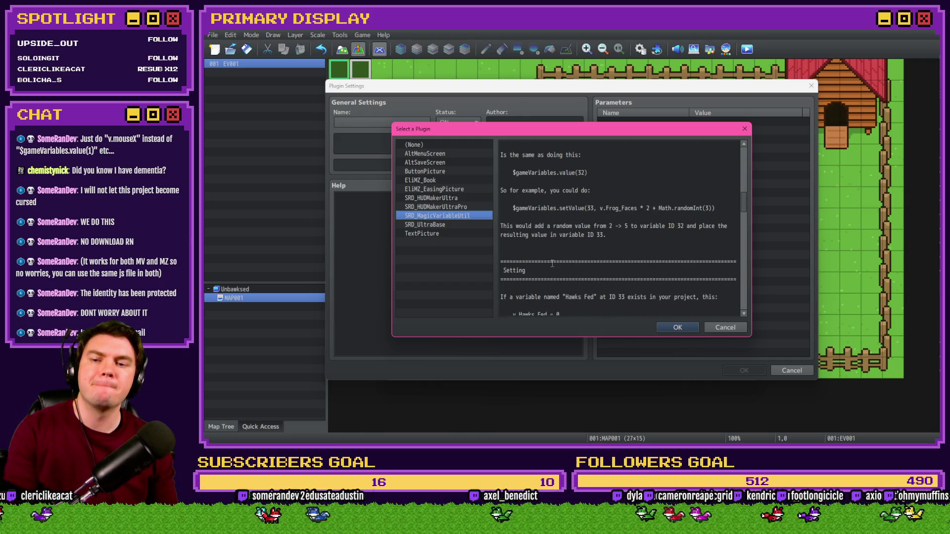
pyautogui.scroll(-1, 552, 266)
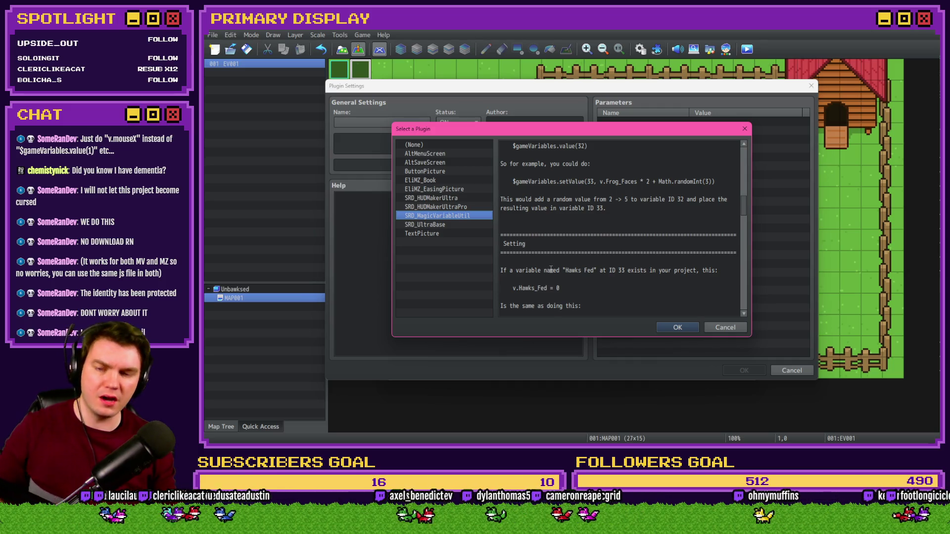
pyautogui.scroll(-2, 553, 267)
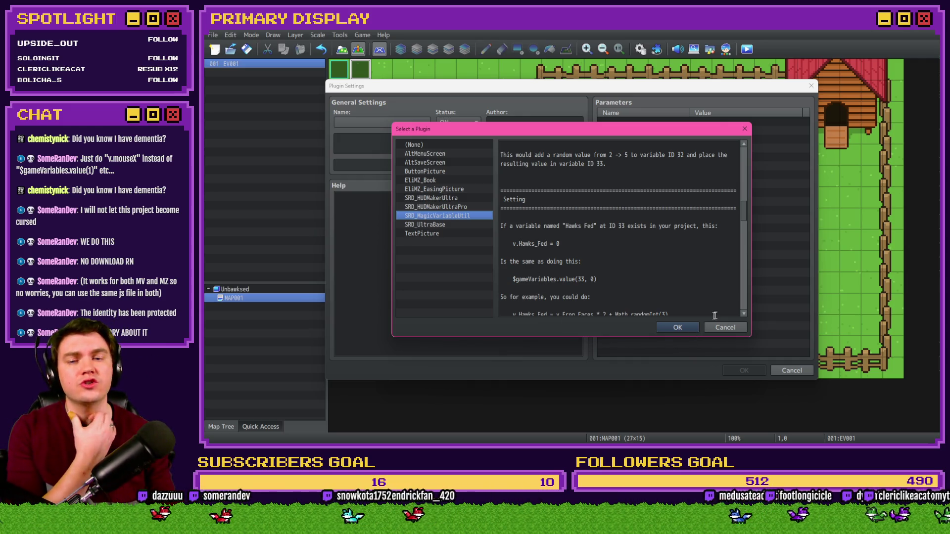
# Step: Confirm SRD_MagicVariableUtil and its settings, and close Plugin Manager with it ON
pyautogui.click(681, 325)
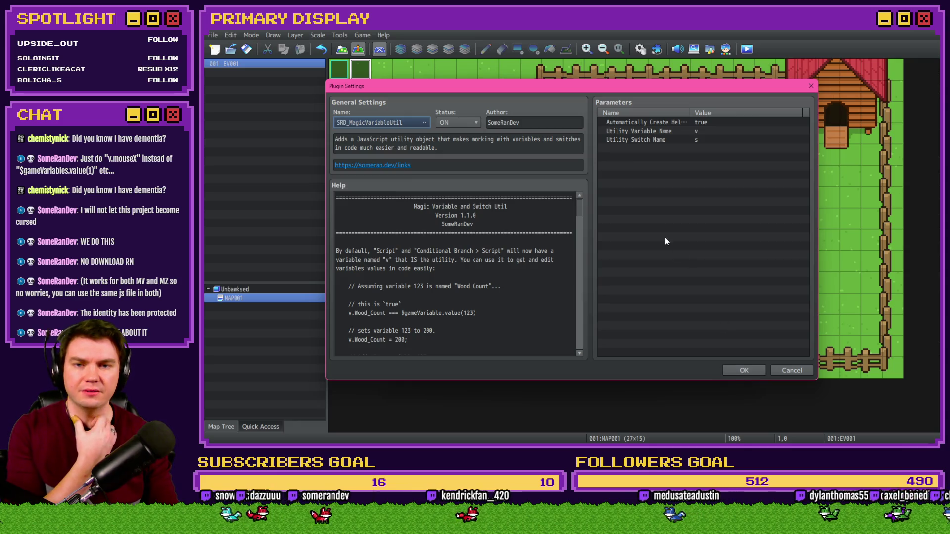
pyautogui.click(744, 372)
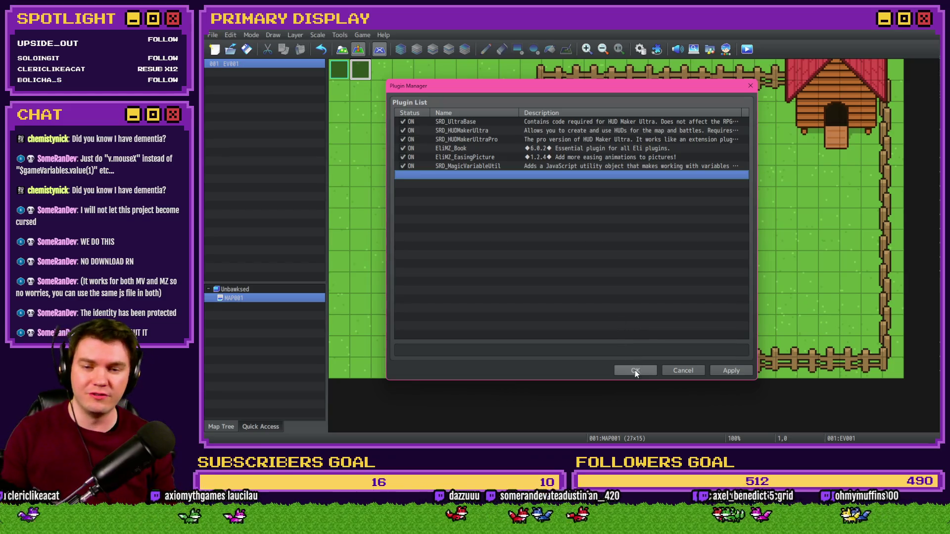
pyautogui.press('Return')
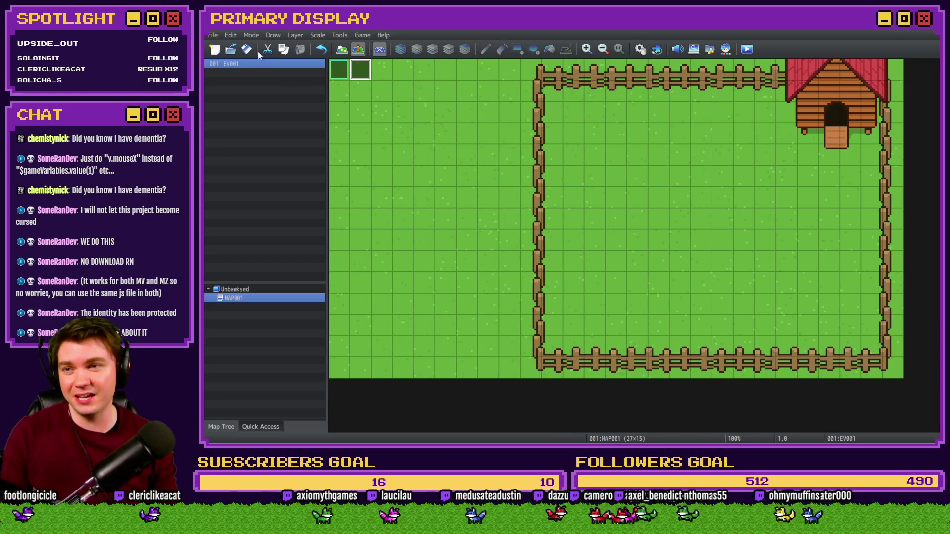
# Step: Open the database on the BoxSpawn common event's command list
pyautogui.click(641, 49)
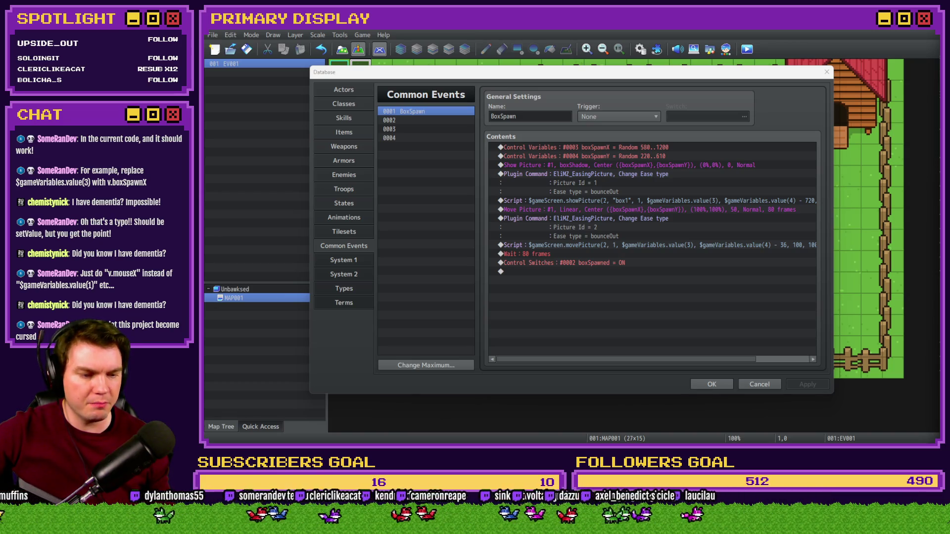
# Step: Replace $gameVariables.value(3) in the showPicture script with v.boxSpawnX
pyautogui.doubleClick(654, 205)
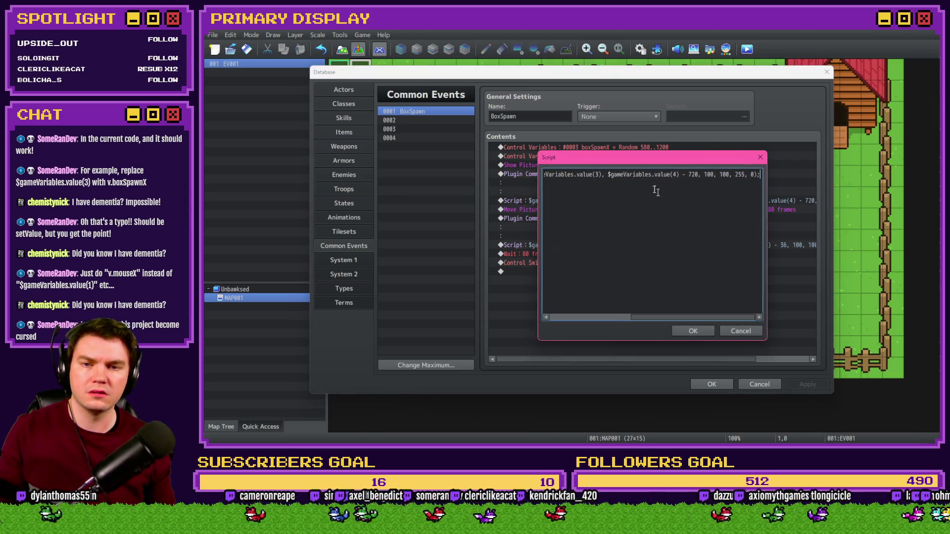
pyautogui.doubleClick(593, 177)
pyautogui.press('Home')
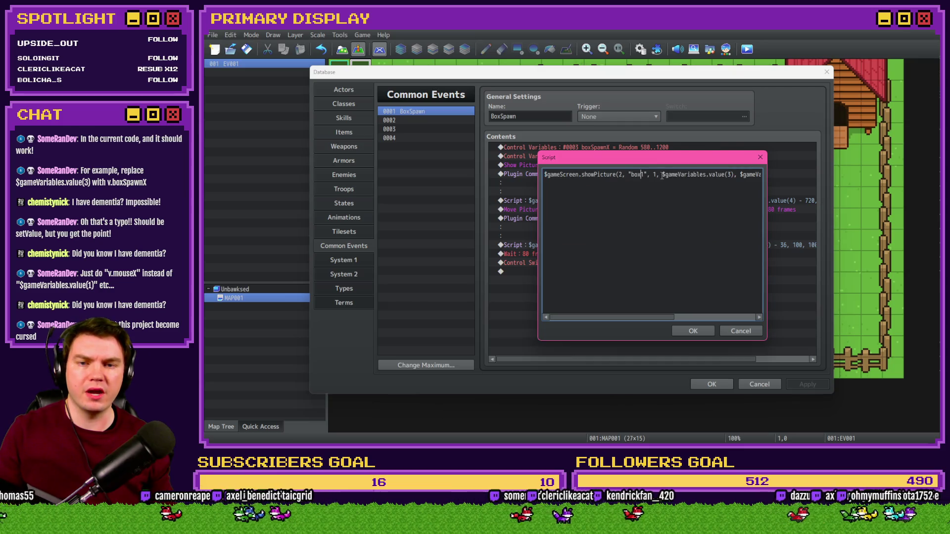
pyautogui.write('1')
pyautogui.moveTo(663, 174); pyautogui.dragTo(736, 175)
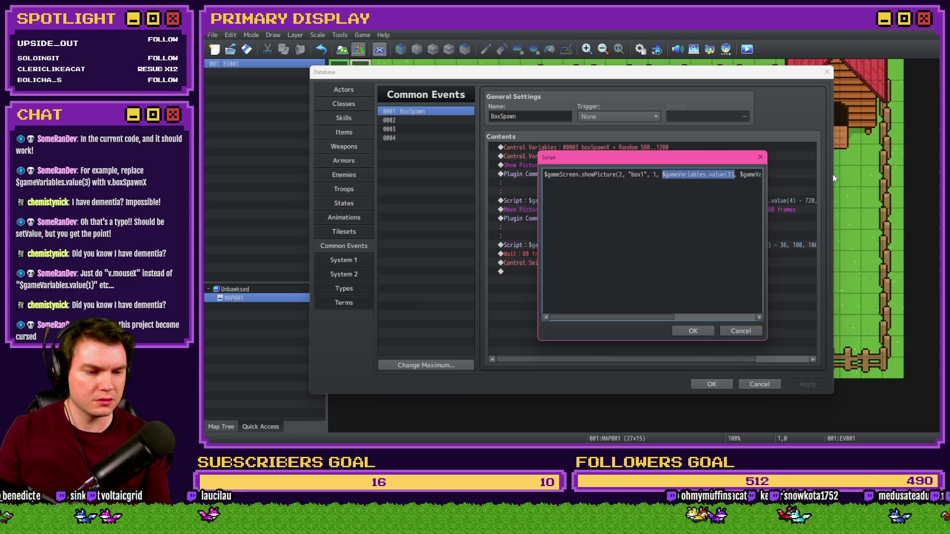
pyautogui.write('v.b')
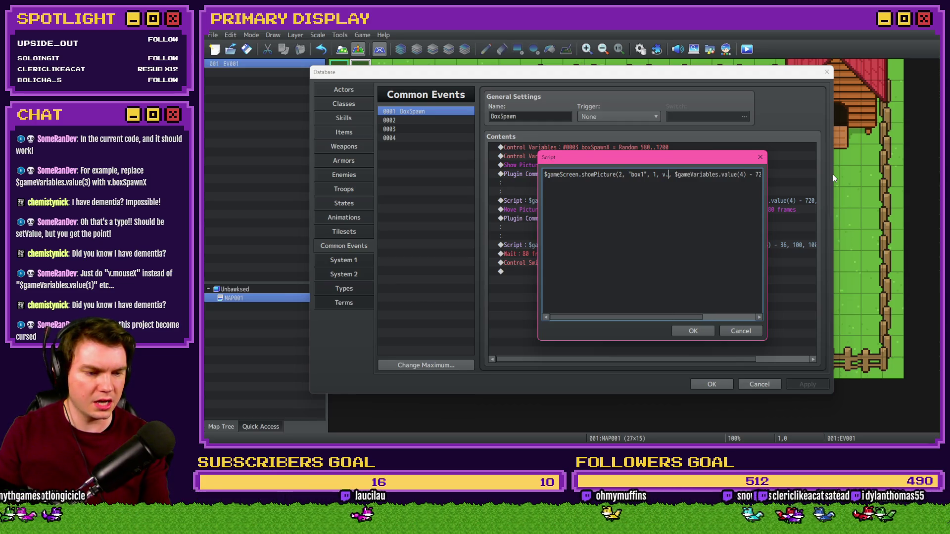
pyautogui.write('oxSpawnX')
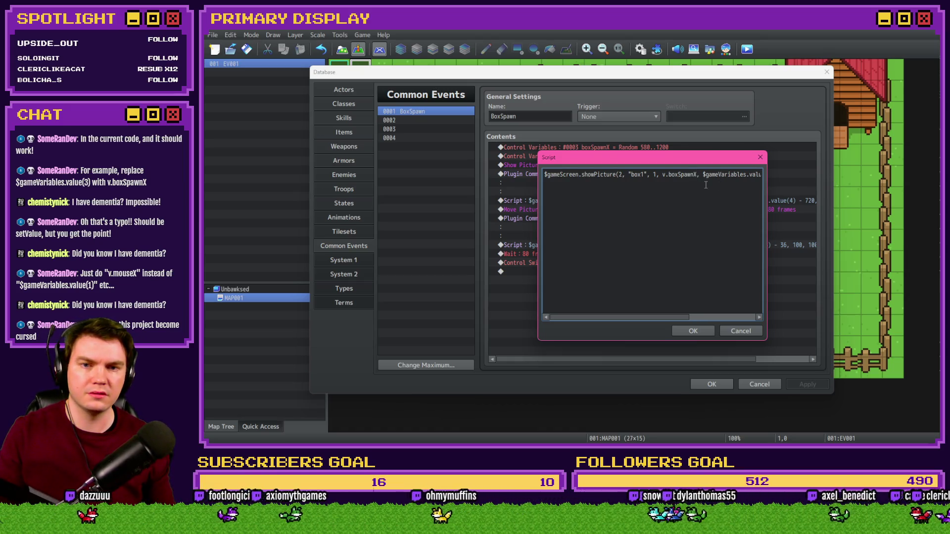
pyautogui.press('BackSpace')
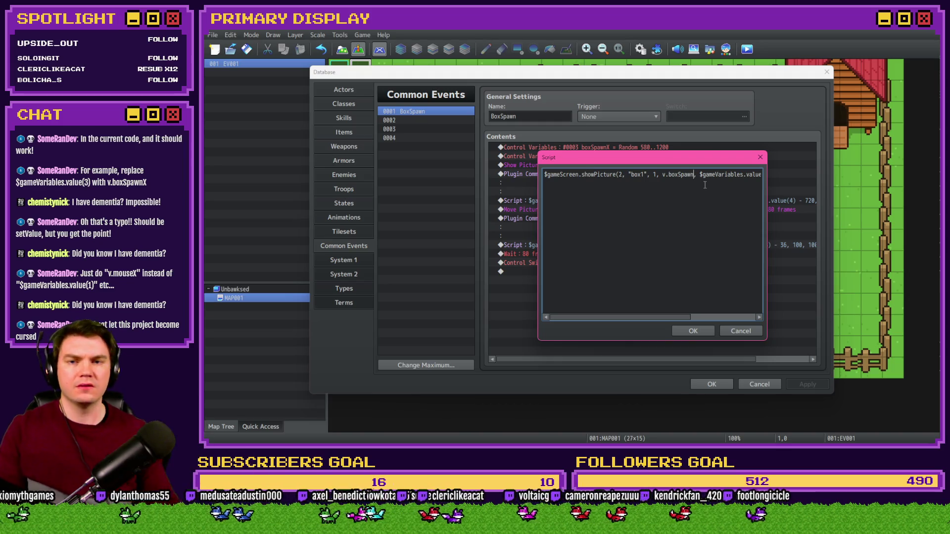
pyautogui.moveTo(662, 160); pyautogui.dragTo(660, 168)
pyautogui.write('X')
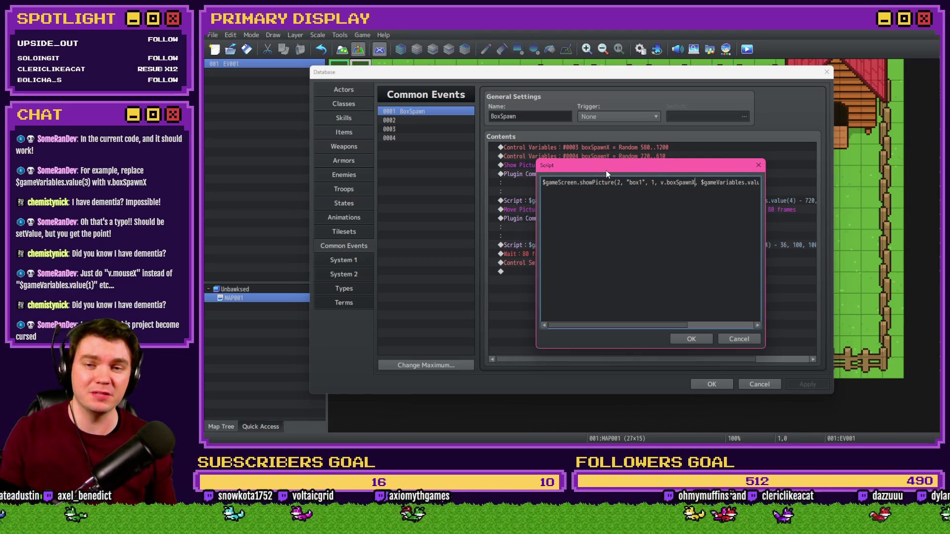
# Step: Replace the second lookup with v.boxSpawnY and confirm the edited script
pyautogui.moveTo(661, 182)
pyautogui.mouseDown()
pyautogui.moveTo(771, 184)
pyautogui.moveTo(663, 183)
pyautogui.moveTo(680, 185)
pyautogui.mouseUp()
pyautogui.write('v.boxSpawnX')
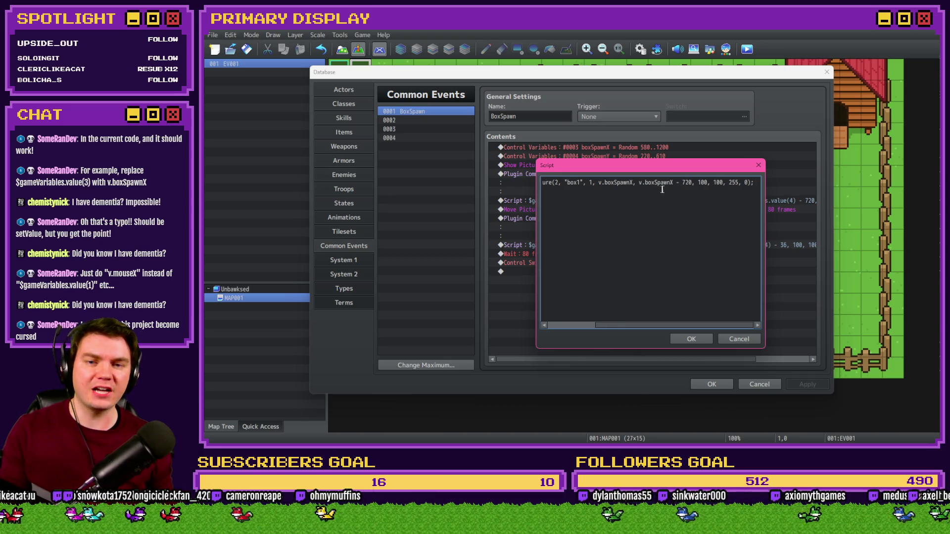
pyautogui.press('BackSpace')
pyautogui.write('Y')
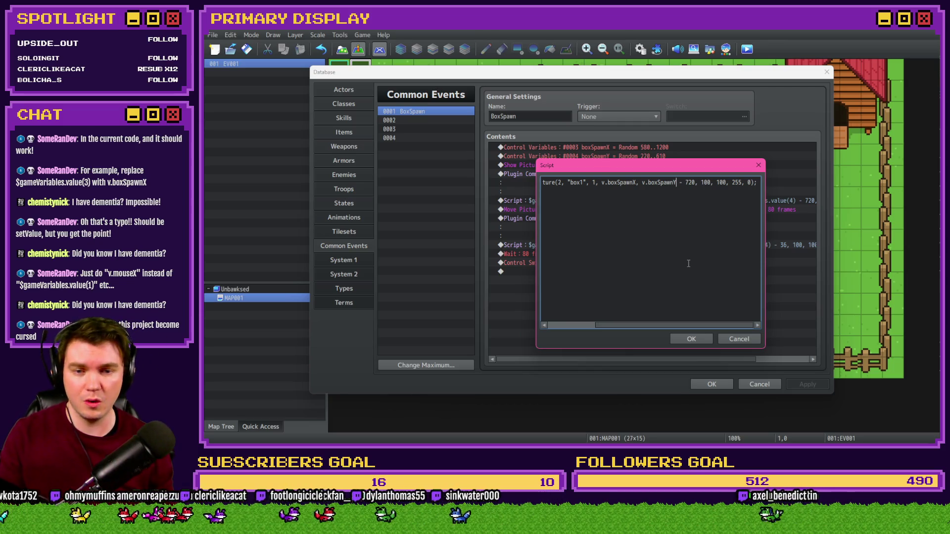
pyautogui.click(696, 339)
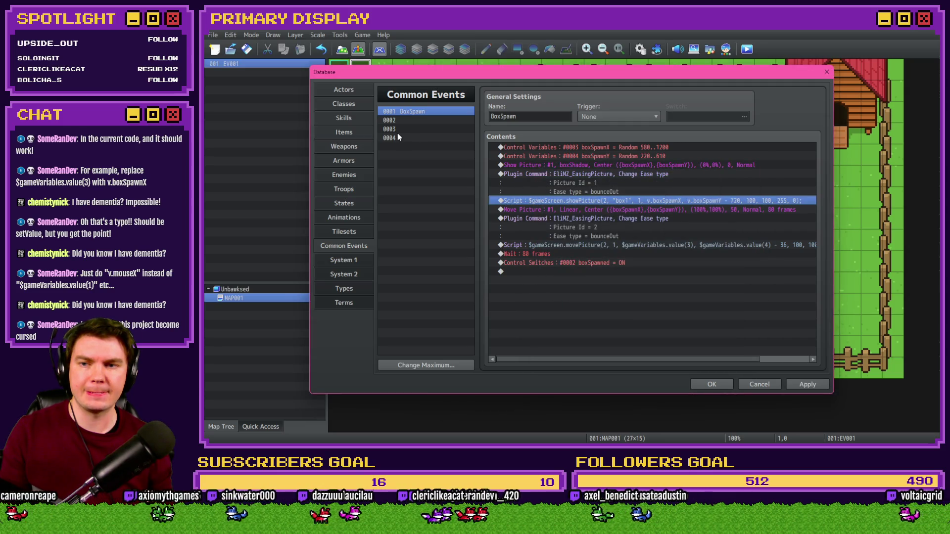
# Step: Move BoxSpawn from common event slot 0001 to 0002, leaving 0001 empty
pyautogui.click(806, 384)
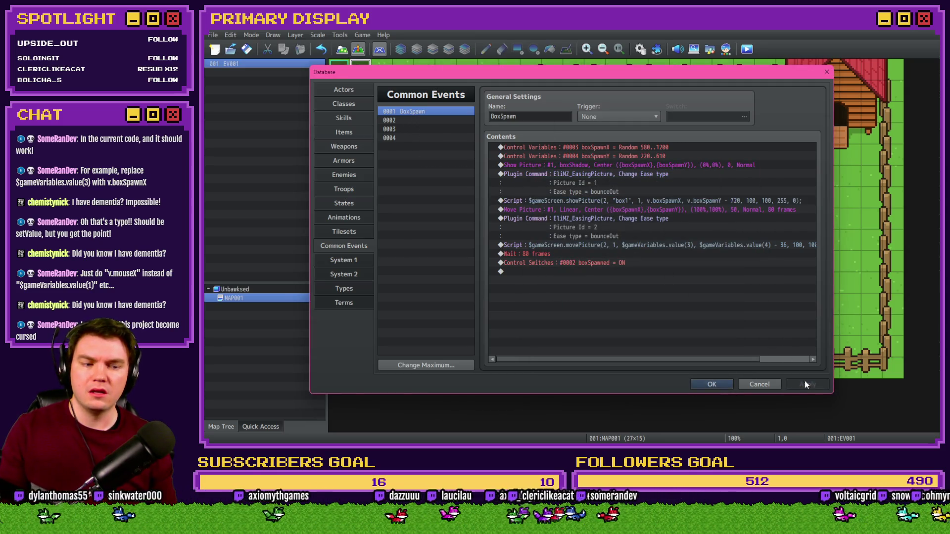
pyautogui.click(425, 120)
pyautogui.click(426, 111)
pyautogui.click(427, 120)
pyautogui.click(426, 111)
pyautogui.hotkey('ctrl', 'c')
pyautogui.click(427, 120)
pyautogui.hotkey('ctrl', 'v')
pyautogui.click(426, 112)
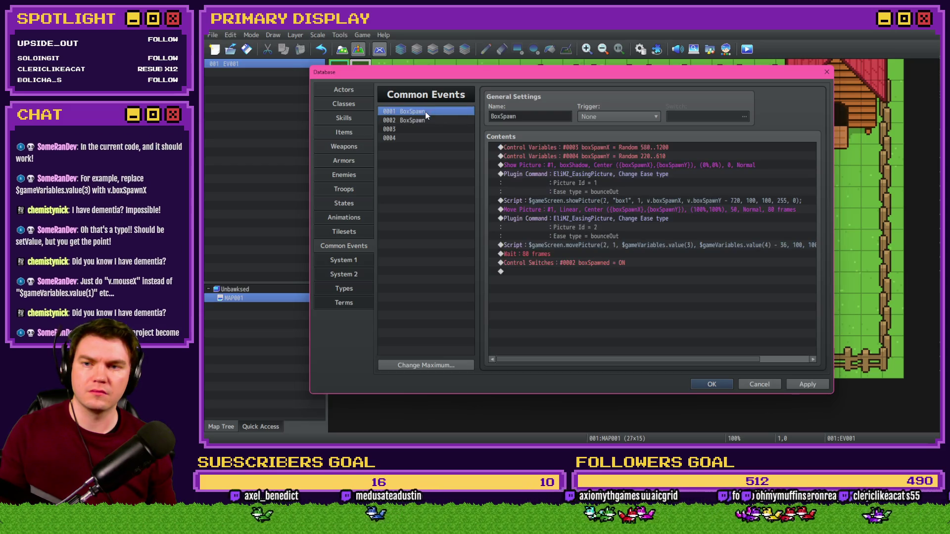
pyautogui.press('Delete')
pyautogui.click(420, 120)
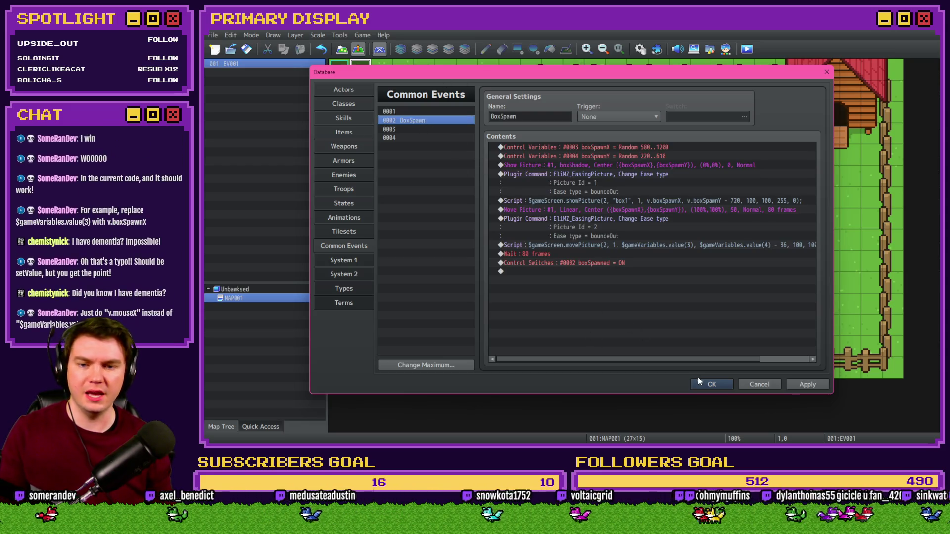
pyautogui.click(711, 385)
# Step: Point EV001's Common Event call at BoxSpawn in slot 0002, then reopen the showPicture script
pyautogui.doubleClick(361, 70)
pyautogui.click(561, 148)
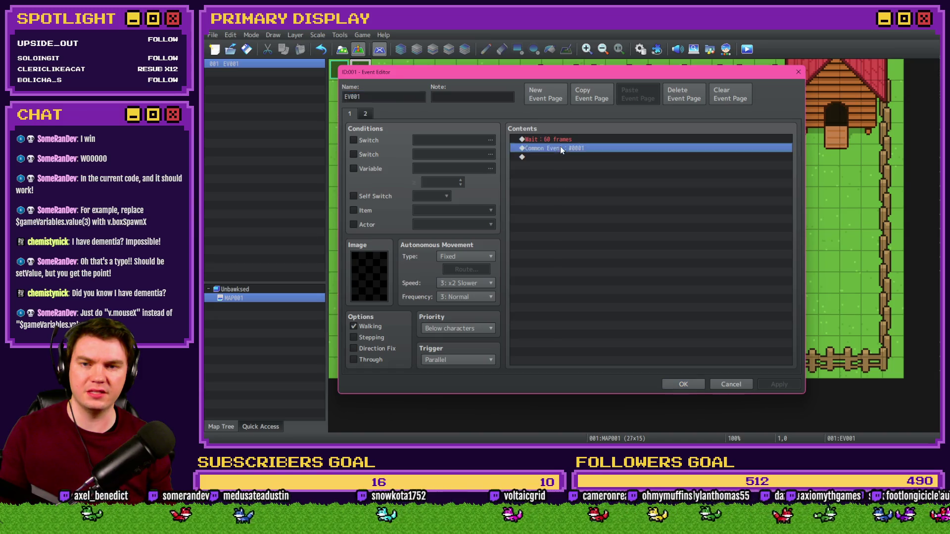
pyautogui.doubleClick(560, 148)
pyautogui.click(643, 245)
pyautogui.click(643, 271)
pyautogui.click(638, 262)
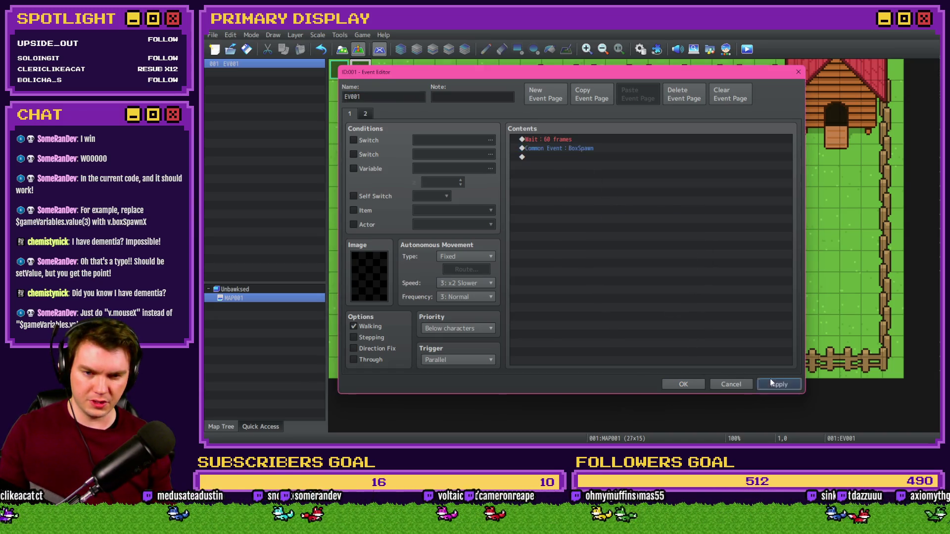
pyautogui.click(682, 381)
pyautogui.click(640, 49)
pyautogui.doubleClick(685, 200)
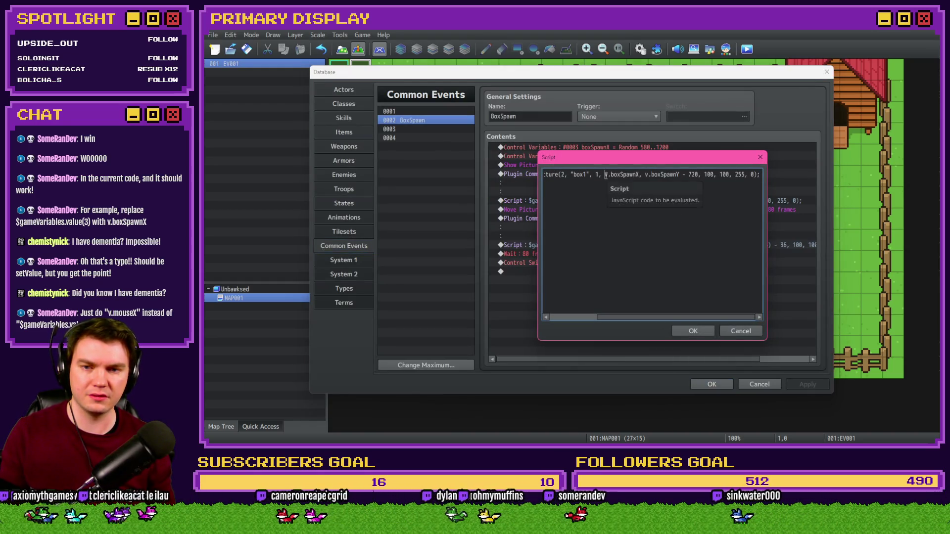
# Step: Replace movePicture's $gameVariables lookups with v.boxSpawnX, v.boxSpawnX
pyautogui.moveTo(606, 175); pyautogui.dragTo(640, 176)
pyautogui.click(705, 330)
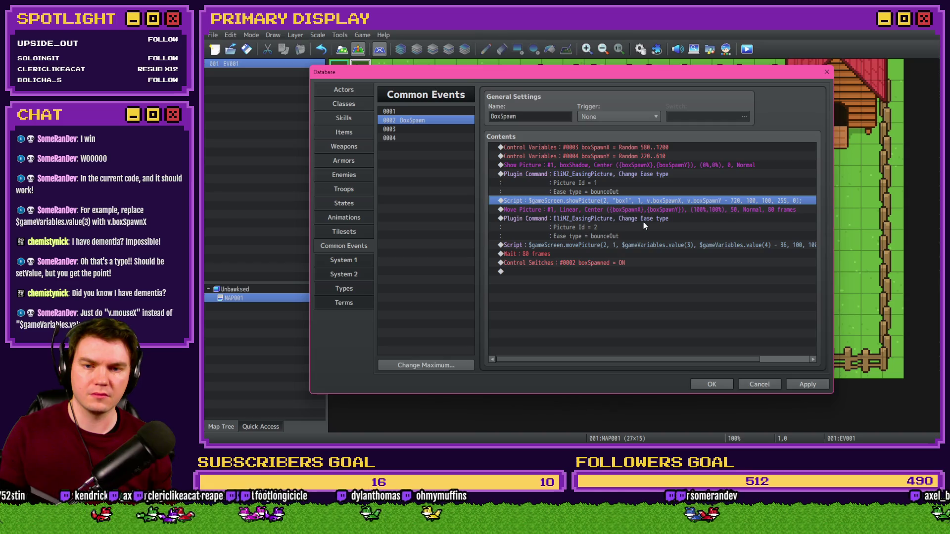
pyautogui.doubleClick(640, 245)
pyautogui.moveTo(579, 174)
pyautogui.mouseDown()
pyautogui.moveTo(544, 175)
pyautogui.moveTo(750, 175)
pyautogui.mouseUp()
pyautogui.write('v.boxSpawnX, v.boxSpawnX')
# Step: Change the second value to v.boxSpawnY, confirm the script, then save and close the database
pyautogui.press('BackSpace')
pyautogui.write('Y - 36, 100, 100,')
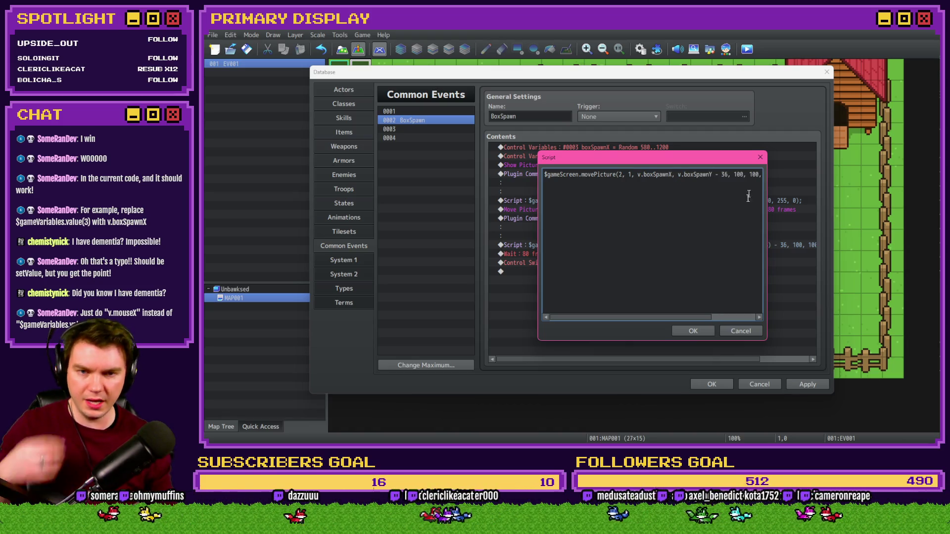
pyautogui.click(703, 332)
pyautogui.click(807, 386)
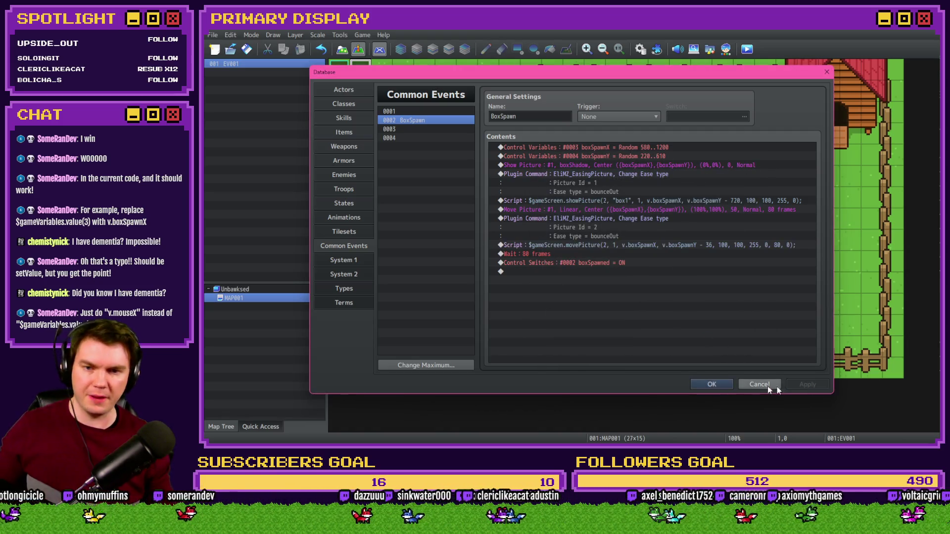
pyautogui.click(718, 387)
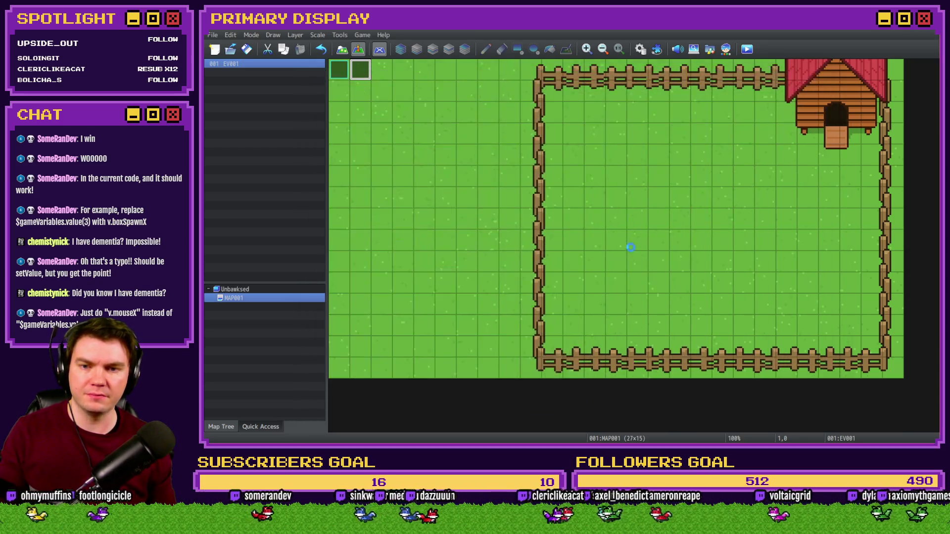
# Step: Playtest a new game, watch the box spawn in the fenced yard, then close the playtest
pyautogui.click(749, 50)
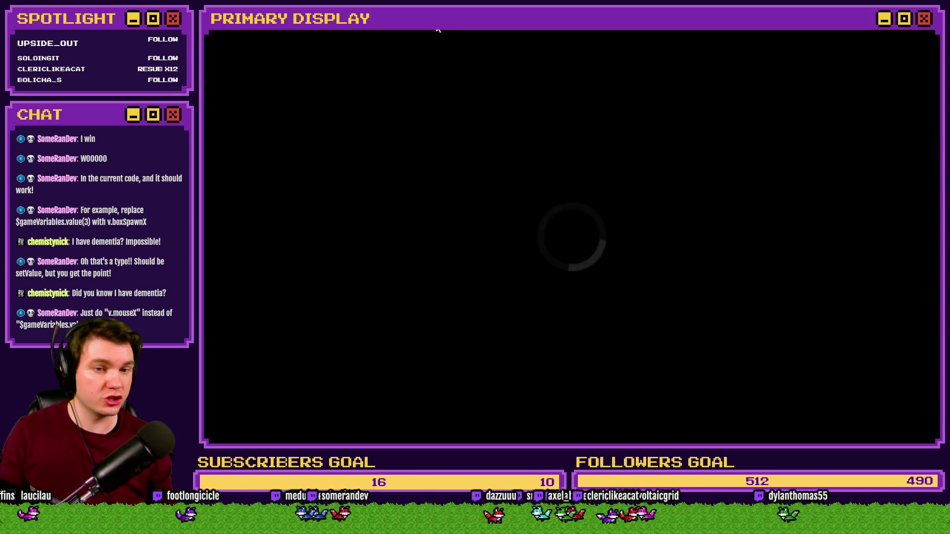
pyautogui.press('Return')
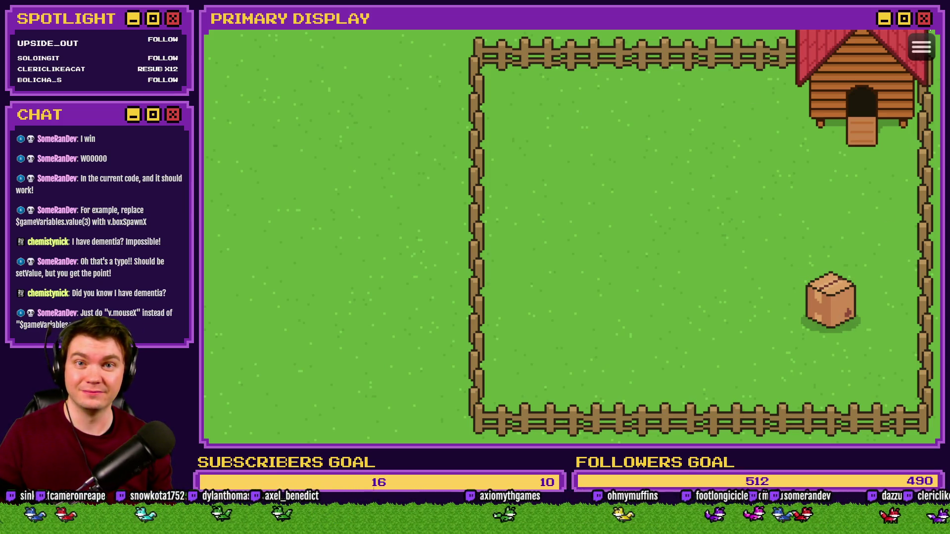
pyautogui.hotkey('alt', 'F4')
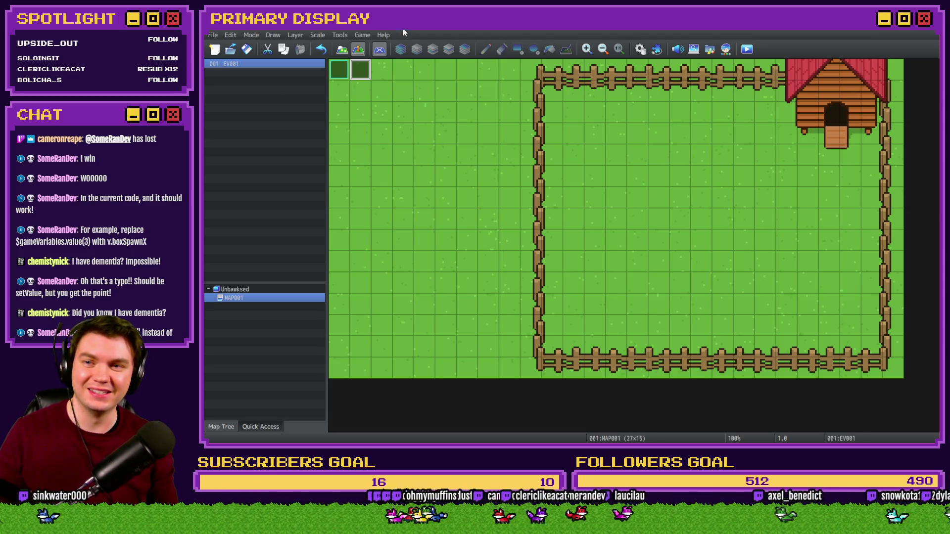
# Step: Inspect the box-spawning map event unchanged, then open the database to the BoxSpawn common event
pyautogui.doubleClick(363, 70)
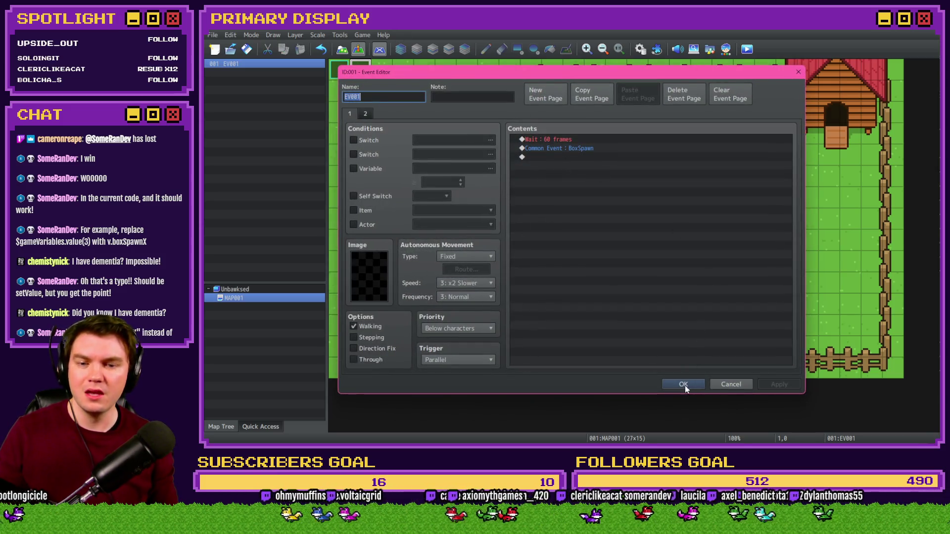
pyautogui.click(685, 385)
pyautogui.click(641, 49)
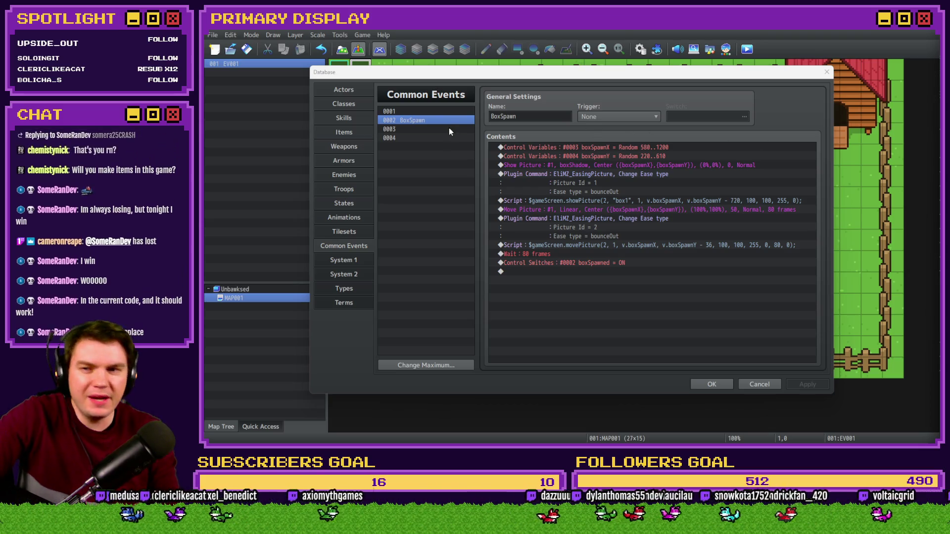
# Step: Name common event 0001 cursorPosition with a Parallel trigger gated by switch 0001 renamed alwaysOn
pyautogui.click(438, 112)
pyautogui.click(511, 116)
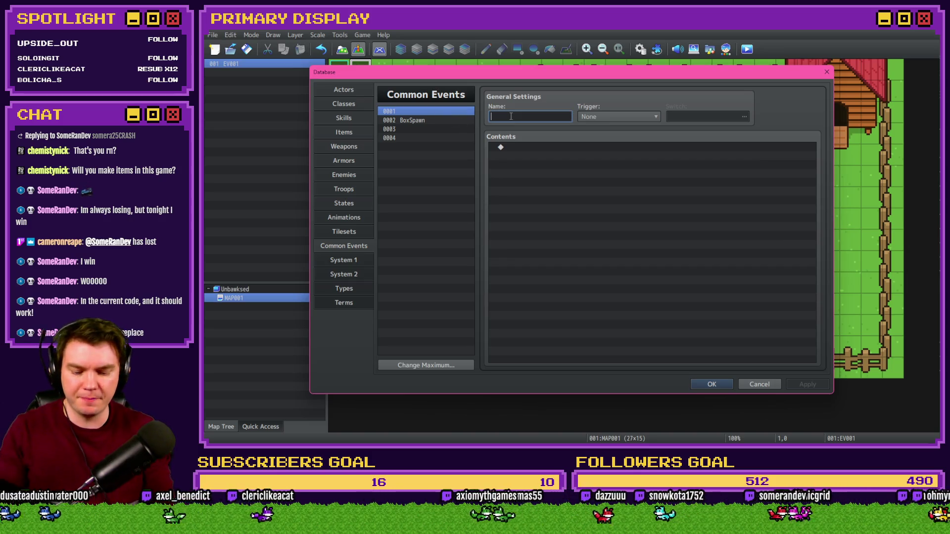
pyautogui.write('cursor')
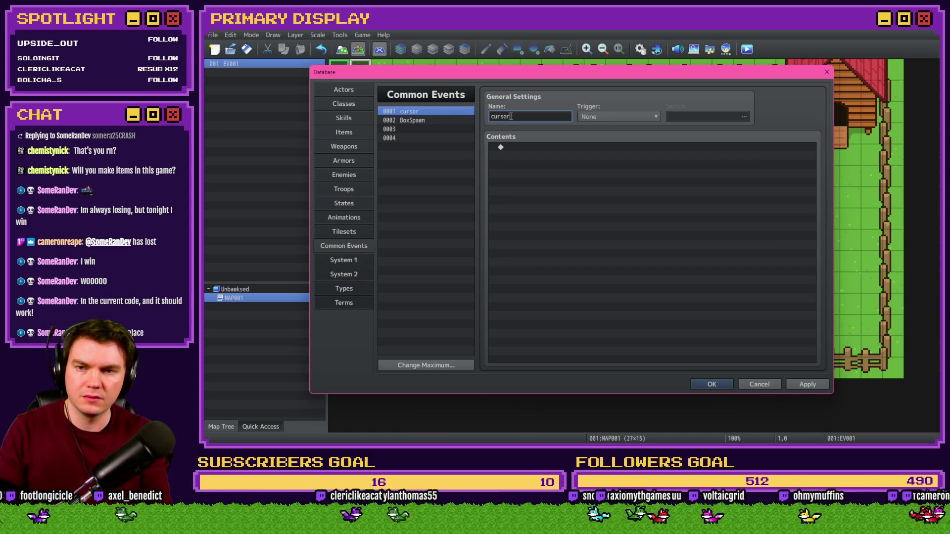
pyautogui.write('Position')
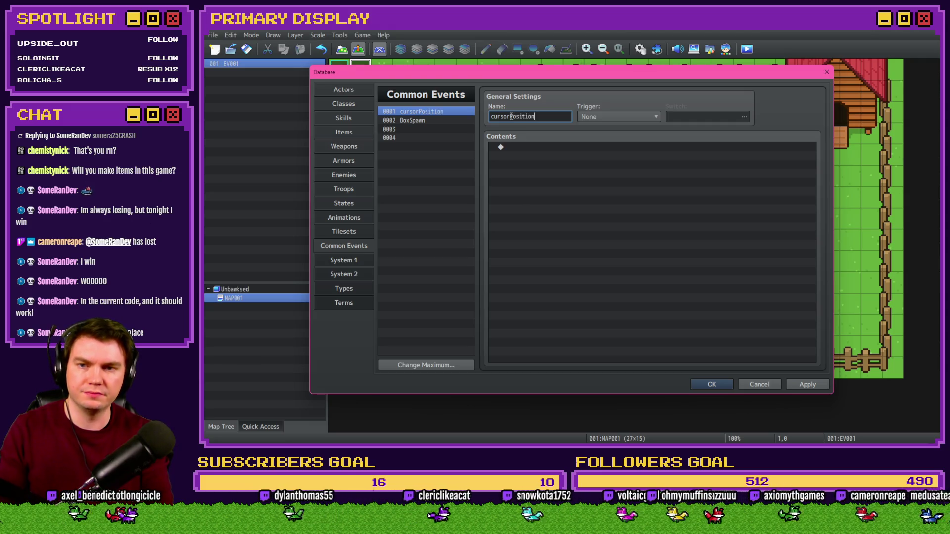
pyautogui.click(618, 117)
pyautogui.click(646, 148)
pyautogui.click(682, 115)
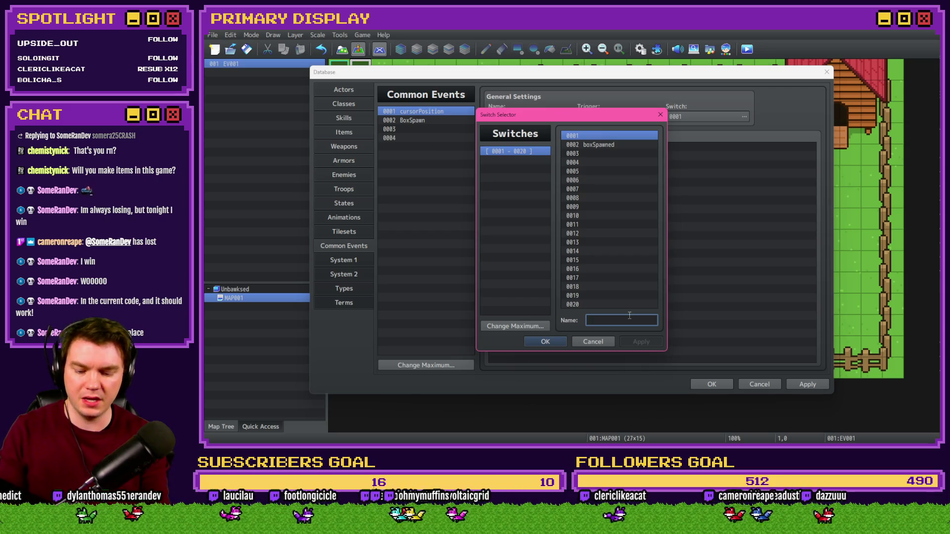
pyautogui.write('alwaysOn')
pyautogui.press('Return')
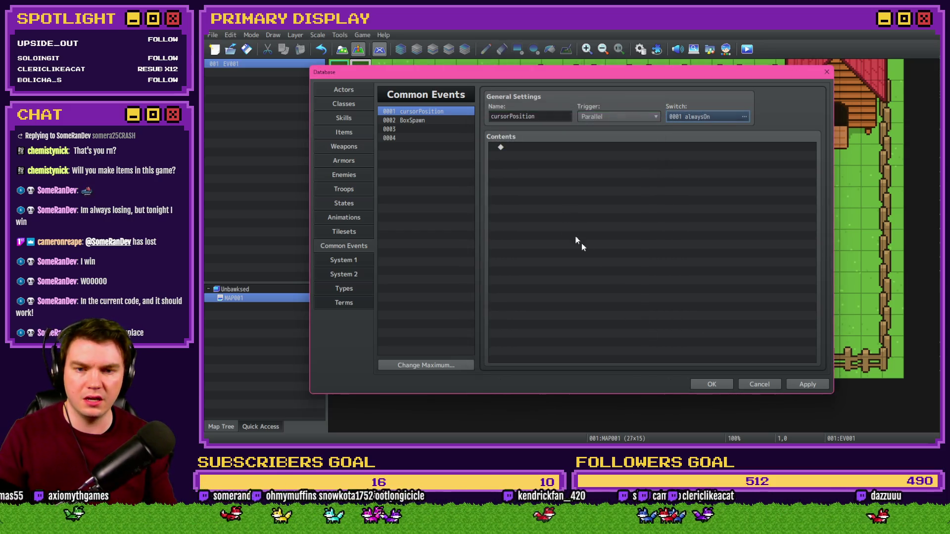
pyautogui.doubleClick(553, 146)
pyautogui.click(570, 116)
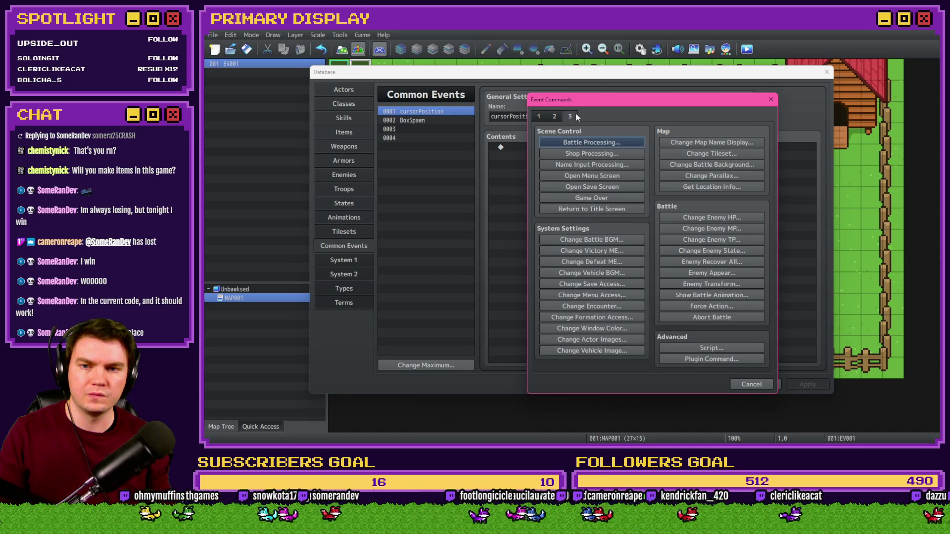
# Step: Add a Script command to cursorPosition reading v.TouchInput.X
pyautogui.click(720, 348)
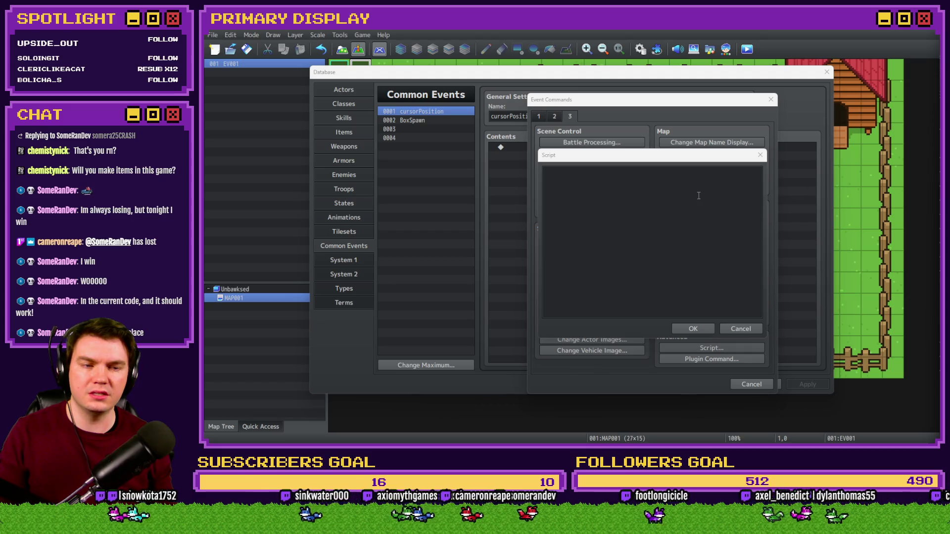
pyautogui.click(652, 191)
pyautogui.write('uchInput.X')
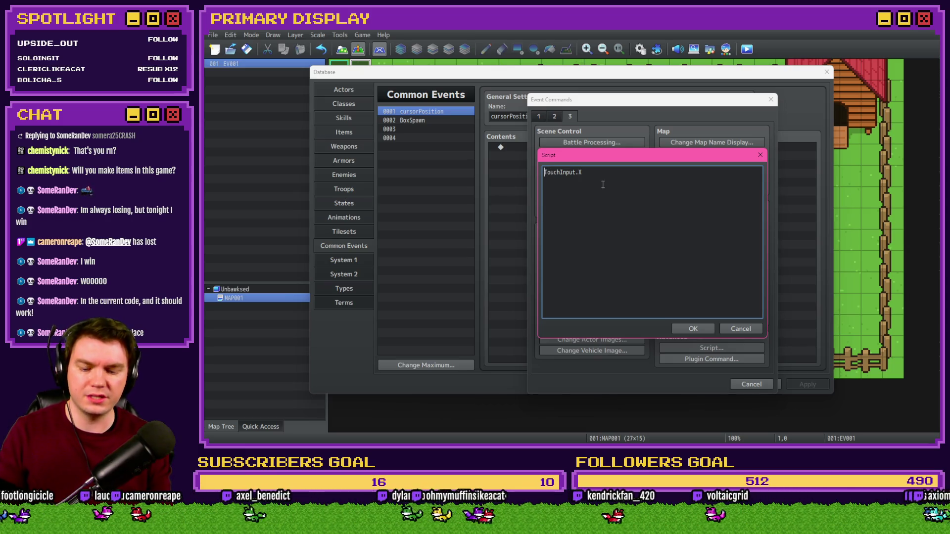
pyautogui.write('v.')
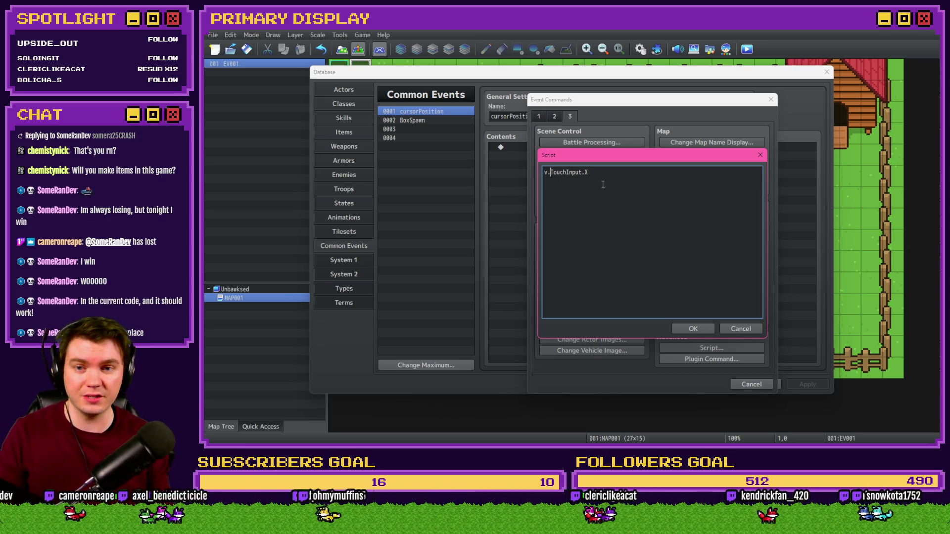
pyautogui.click(692, 329)
# Step: Start a Control Variables command for mouseY, then cancel it without saving
pyautogui.doubleClick(574, 156)
pyautogui.click(539, 115)
pyautogui.click(587, 221)
pyautogui.click(661, 180)
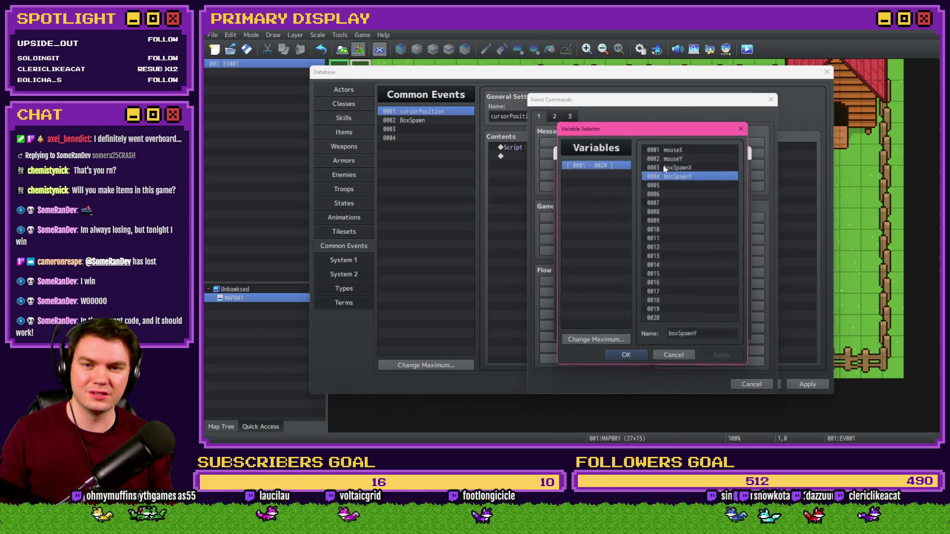
pyautogui.click(676, 154)
pyautogui.click(676, 159)
pyautogui.doubleClick(676, 160)
pyautogui.press('Escape')
pyautogui.press('Escape')
# Step: Rewrite the Script line to begin 'v.mouseX =' and delete the TouchInput.X text
pyautogui.doubleClick(569, 146)
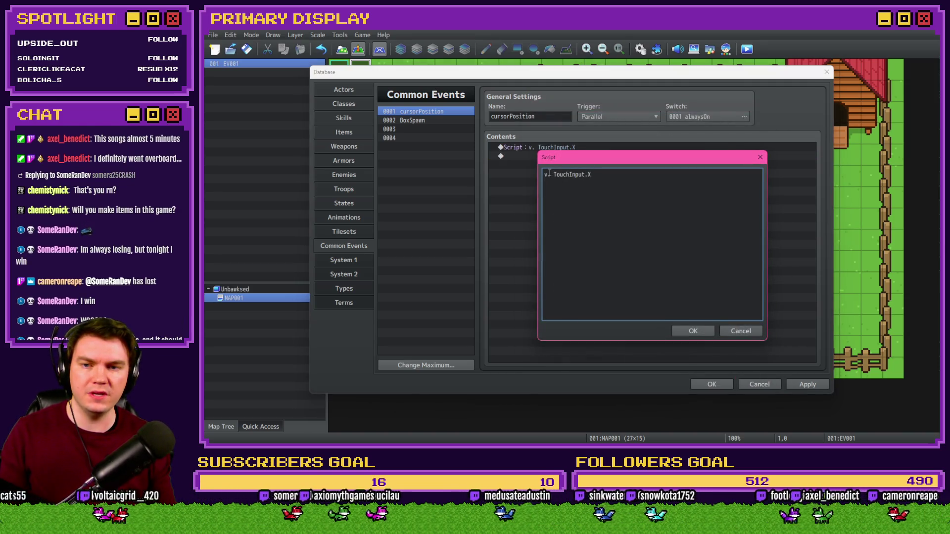
pyautogui.write('mouse')
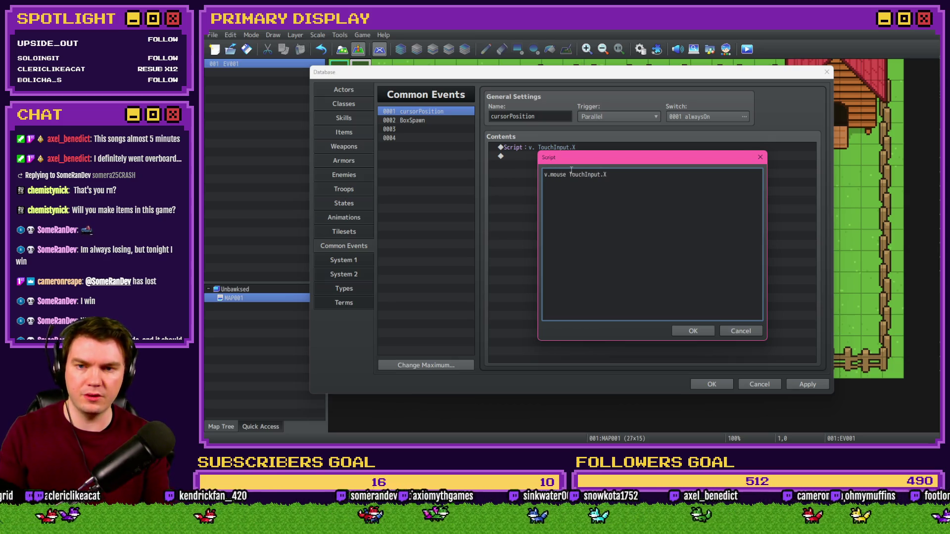
pyautogui.write('X')
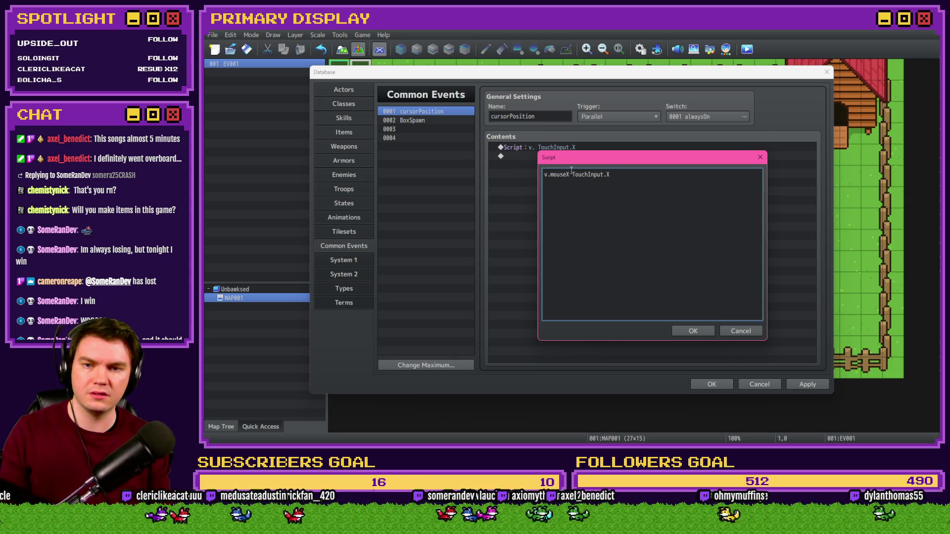
pyautogui.write(' =')
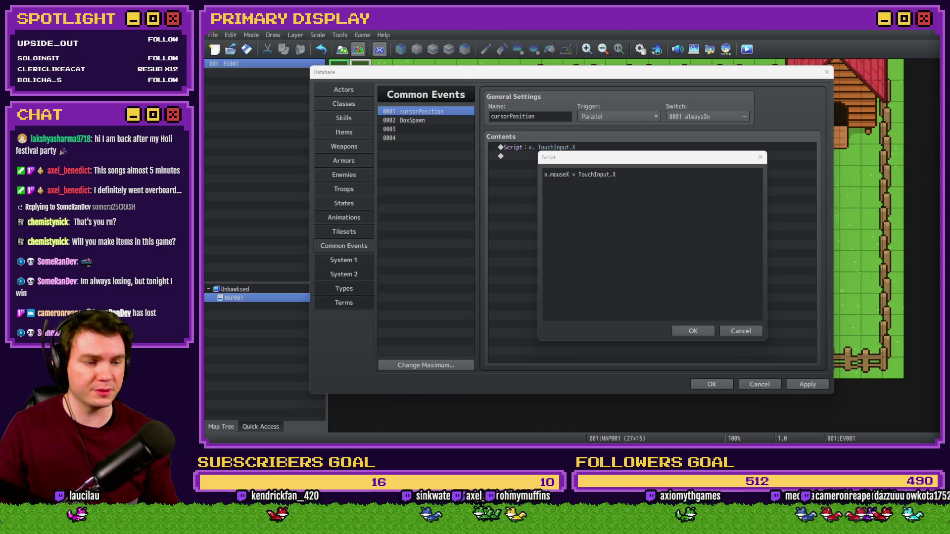
pyautogui.click(630, 160)
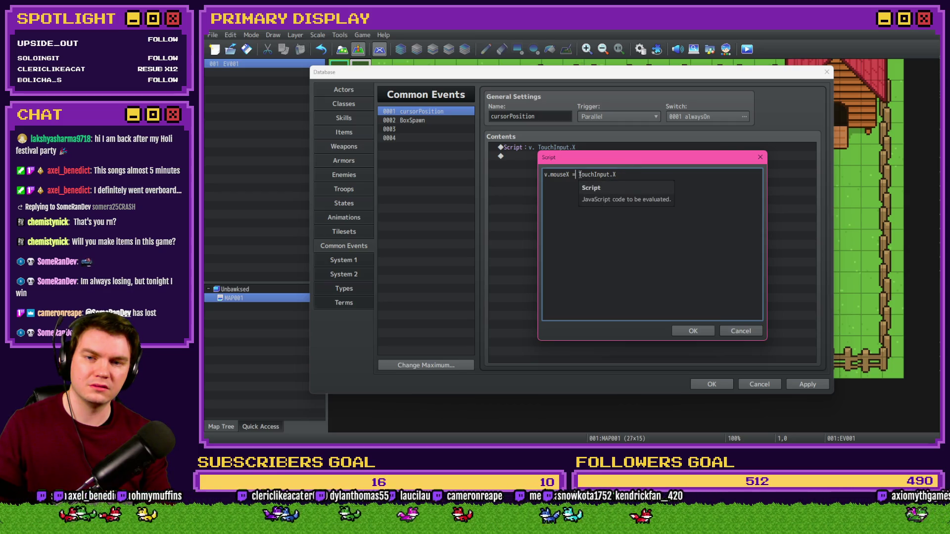
pyautogui.moveTo(579, 174); pyautogui.dragTo(616, 174)
pyautogui.hotkey('ctrl', 'c')
pyautogui.press('BackSpace')
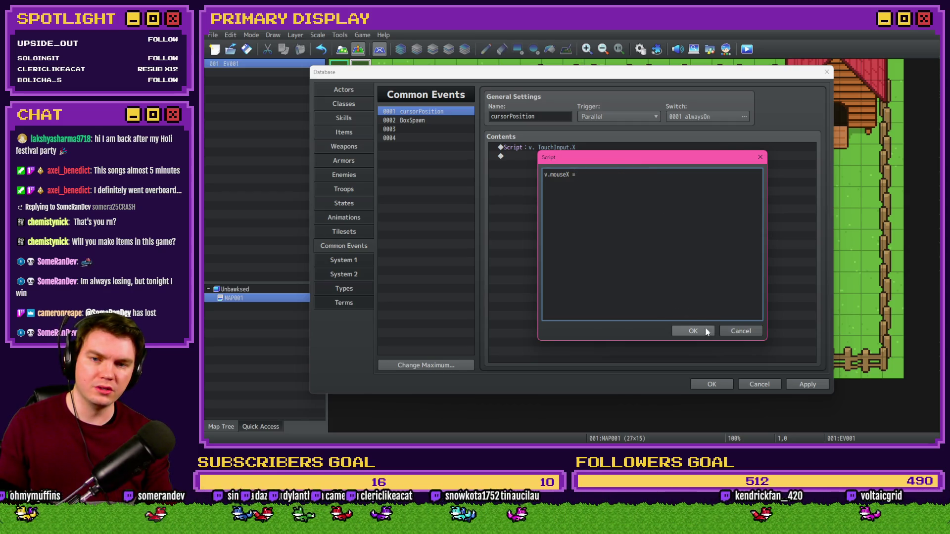
# Step: Replace the Script line with a Control Variables command setting 0001 mouseX to TouchInput.X
pyautogui.click(694, 331)
pyautogui.press('Delete')
pyautogui.doubleClick(559, 146)
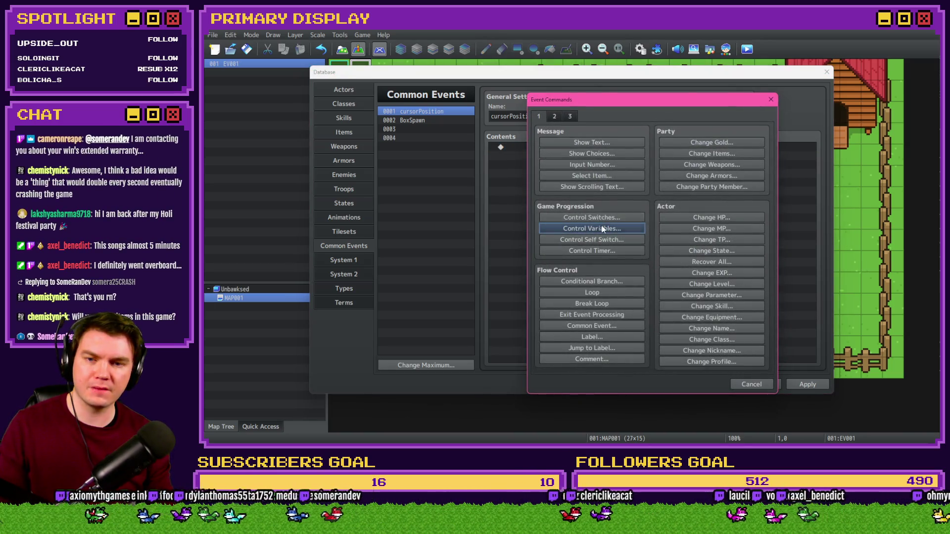
pyautogui.click(603, 229)
pyautogui.click(653, 181)
pyautogui.doubleClick(687, 150)
pyautogui.click(565, 312)
pyautogui.hotkey('ctrl', 'v')
pyautogui.click(677, 331)
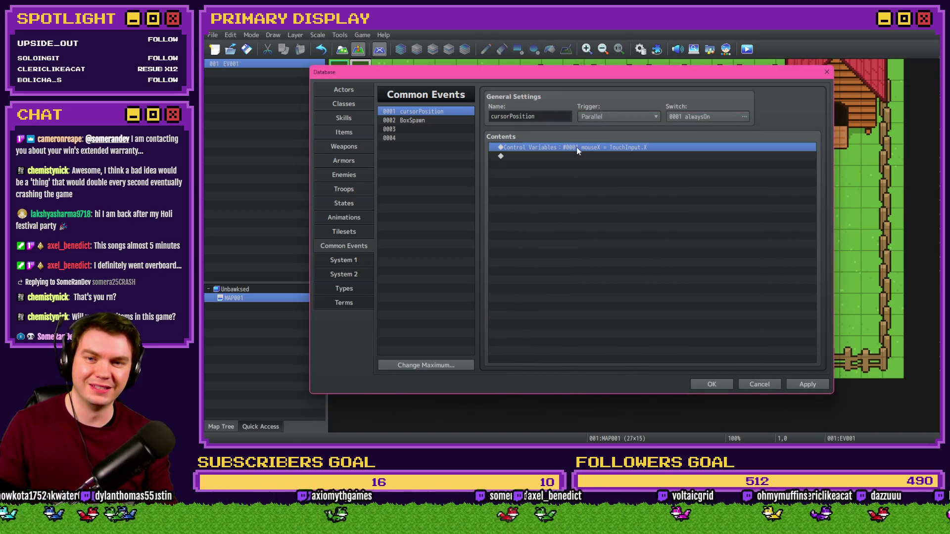
# Step: Duplicate it as 0002 mouseY = TouchInput.Y and apply the database changes
pyautogui.hotkey('ctrl', 'c')
pyautogui.hotkey('ctrl', 'v')
pyautogui.doubleClick(577, 155)
pyautogui.click(689, 183)
pyautogui.doubleClick(684, 161)
pyautogui.click(670, 313)
pyautogui.press('BackSpace')
pyautogui.write('Y')
pyautogui.press('Return')
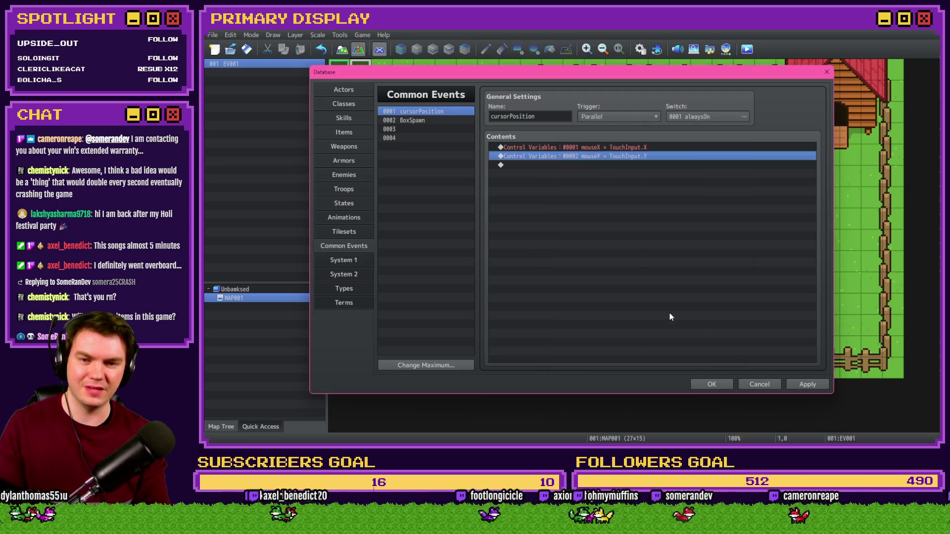
pyautogui.click(806, 385)
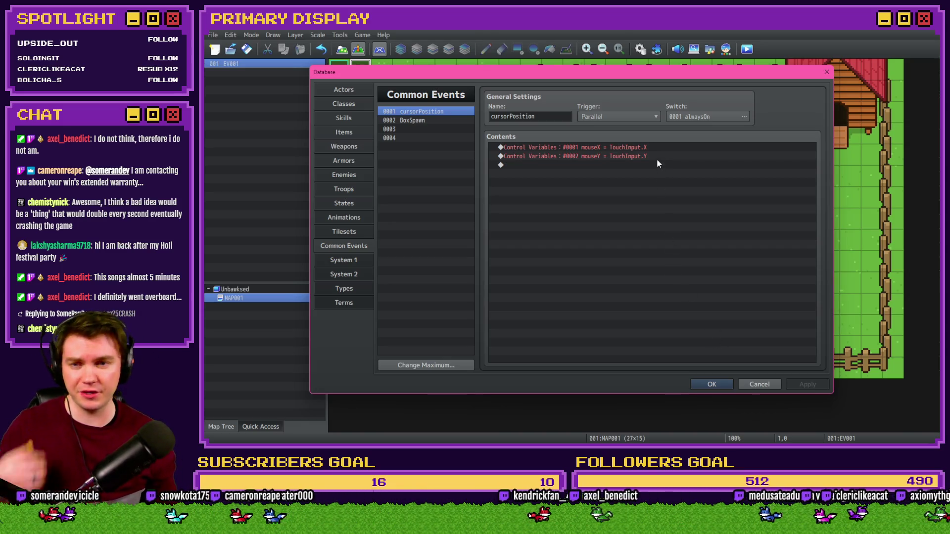
# Step: Review the cursorPosition lines, close the database keeping changes, and try a playtest
pyautogui.click(644, 156)
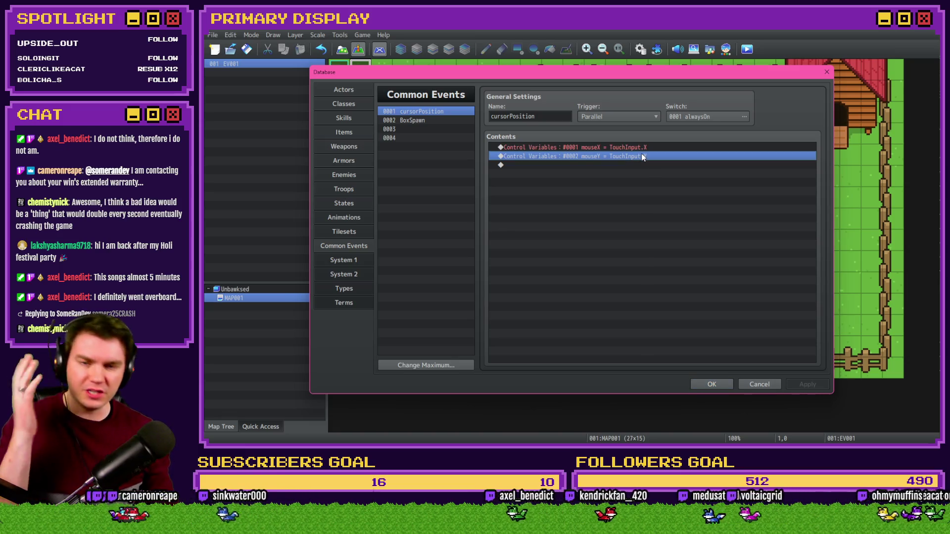
pyautogui.click(646, 148)
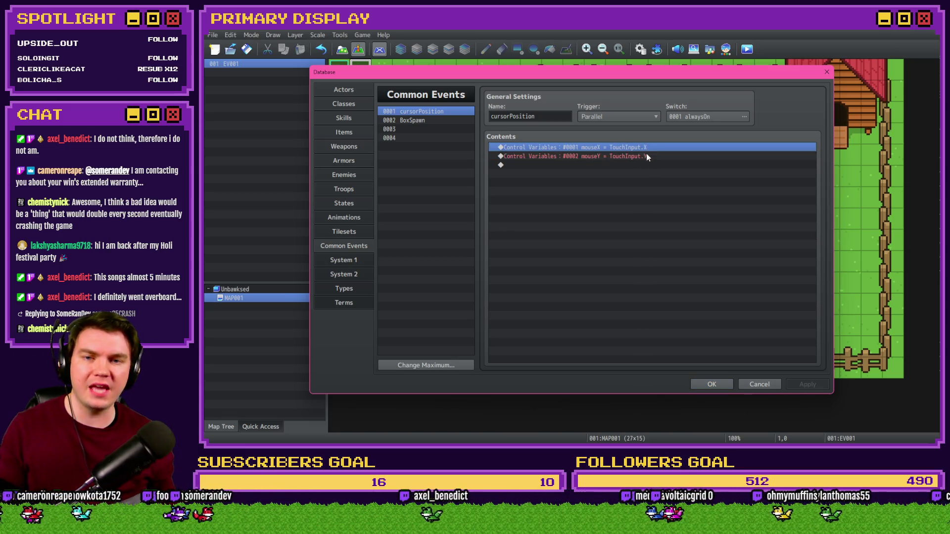
pyautogui.click(647, 165)
pyautogui.click(712, 385)
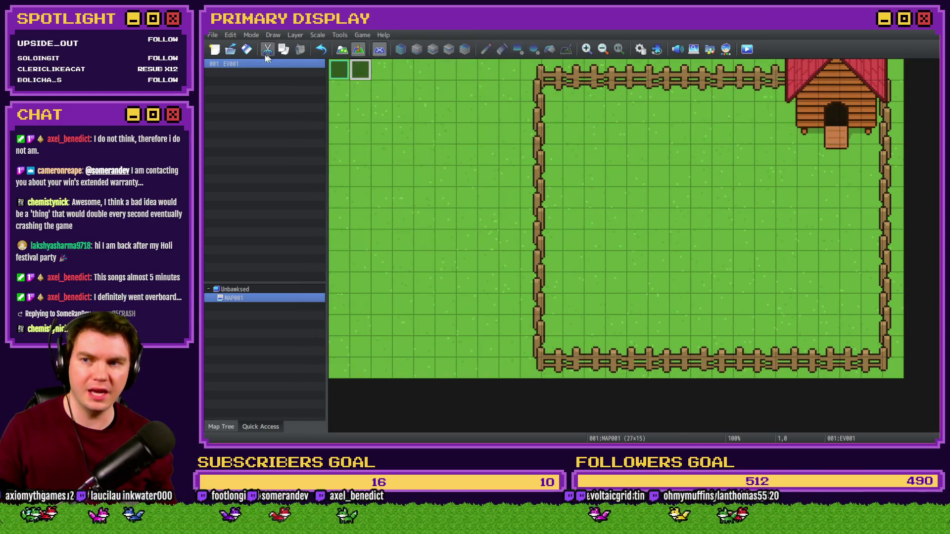
pyautogui.click(747, 48)
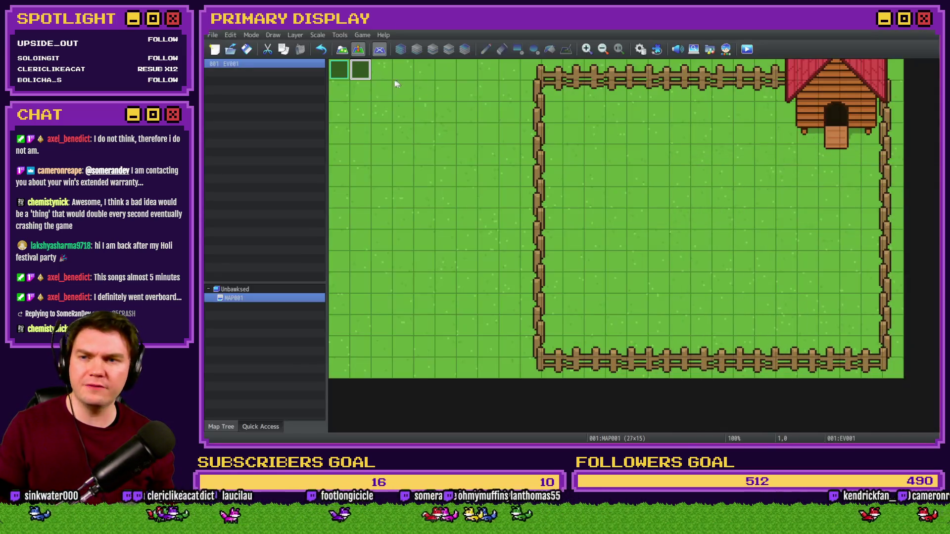
# Step: Add Control Switches 0001 alwaysOn = ON to EV001, then save and launch the playtest
pyautogui.doubleClick(362, 71)
pyautogui.doubleClick(565, 144)
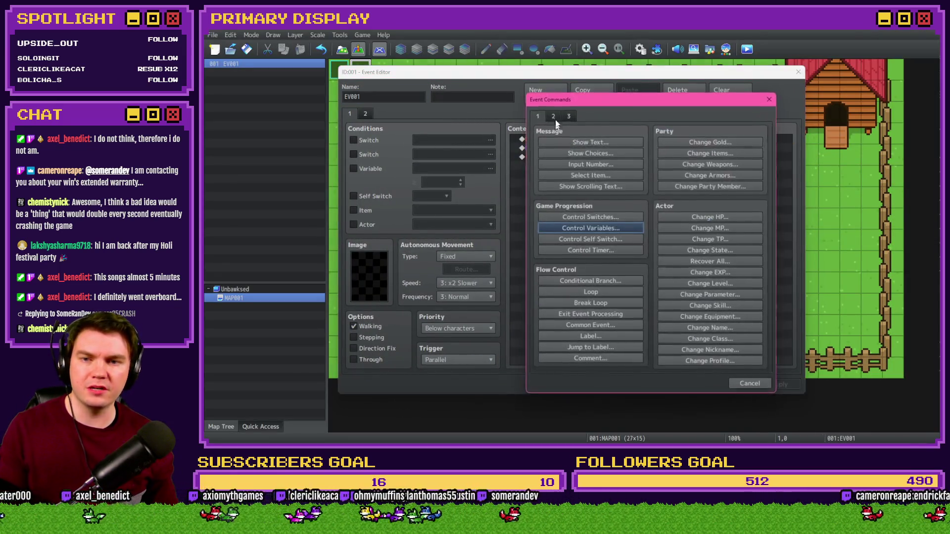
pyautogui.click(596, 217)
pyautogui.click(712, 225)
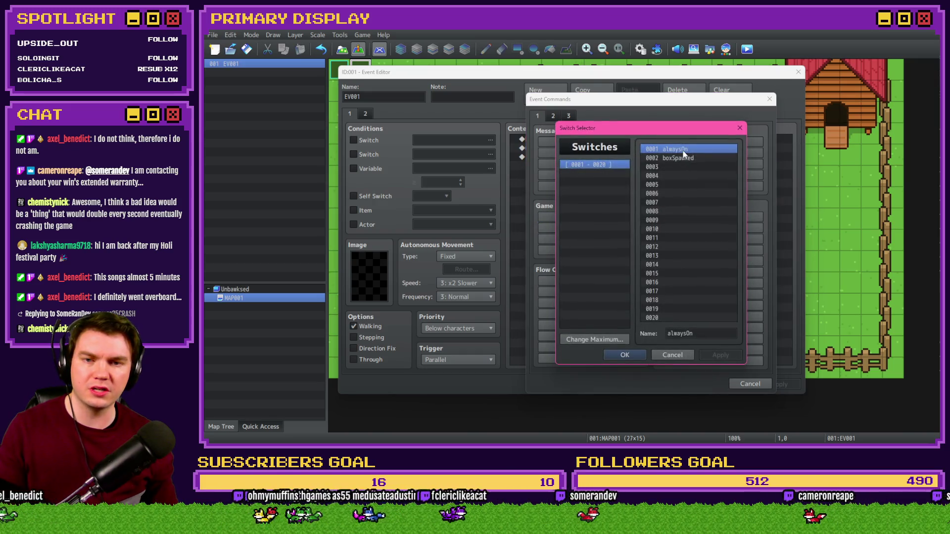
pyautogui.doubleClick(685, 171)
pyautogui.click(652, 286)
pyautogui.click(779, 387)
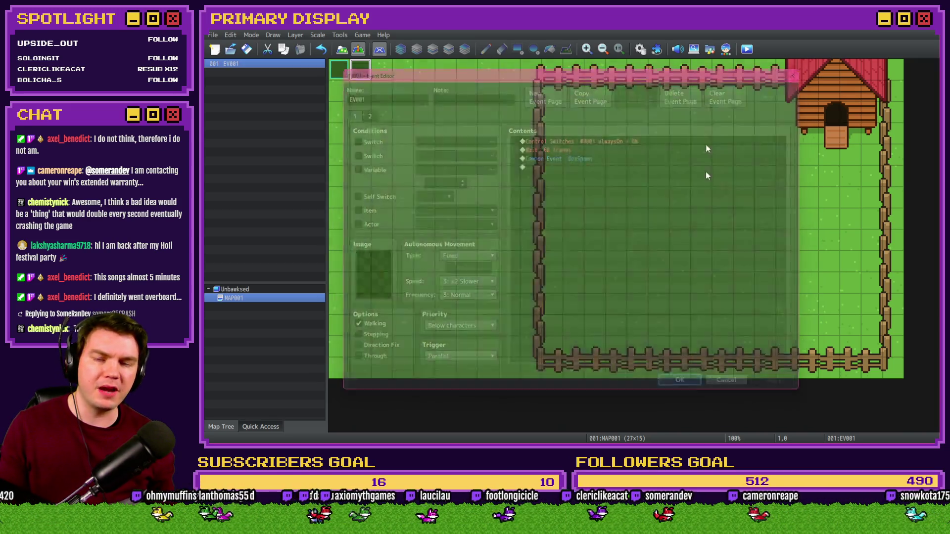
pyautogui.click(745, 52)
pyautogui.click(552, 254)
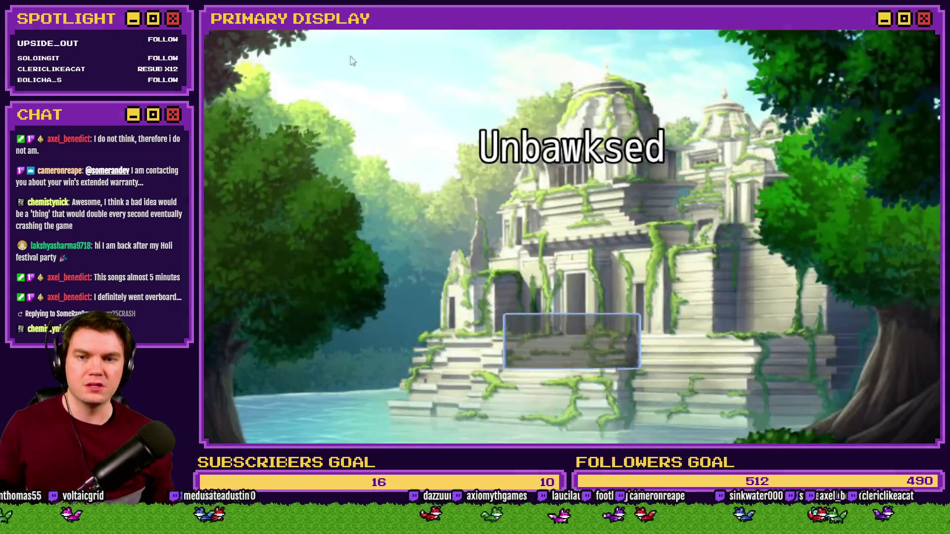
# Step: Start a new game and view variables 0001-0010 in the F9 debug window
pyautogui.click(544, 313)
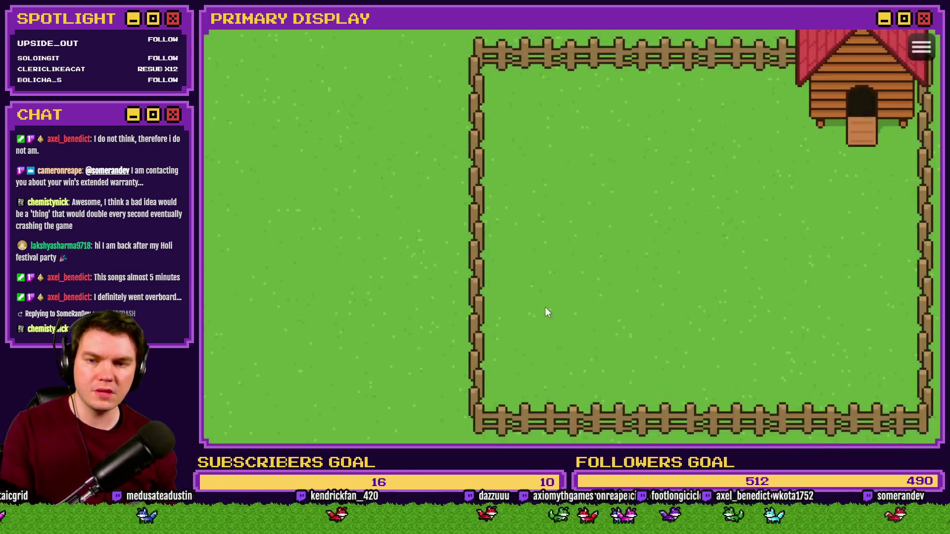
pyautogui.press('F9')
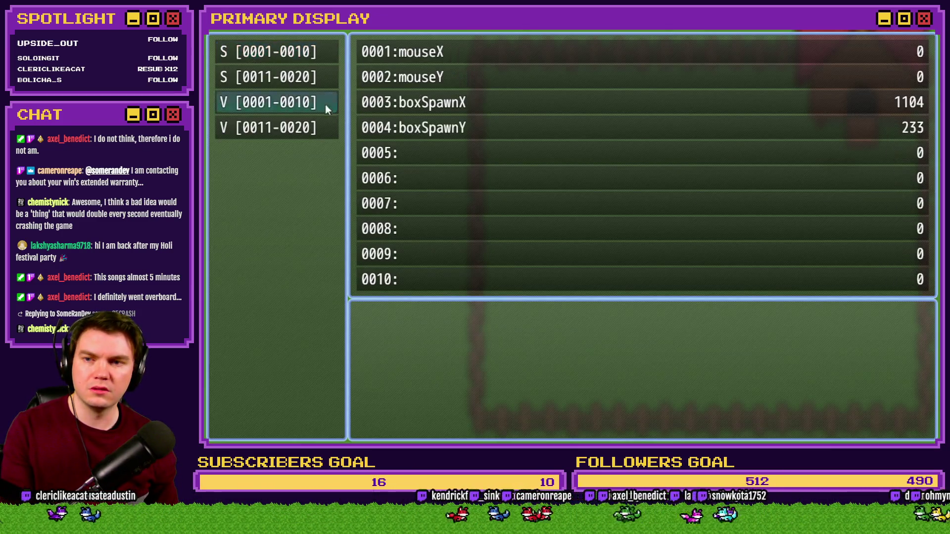
pyautogui.click(322, 104)
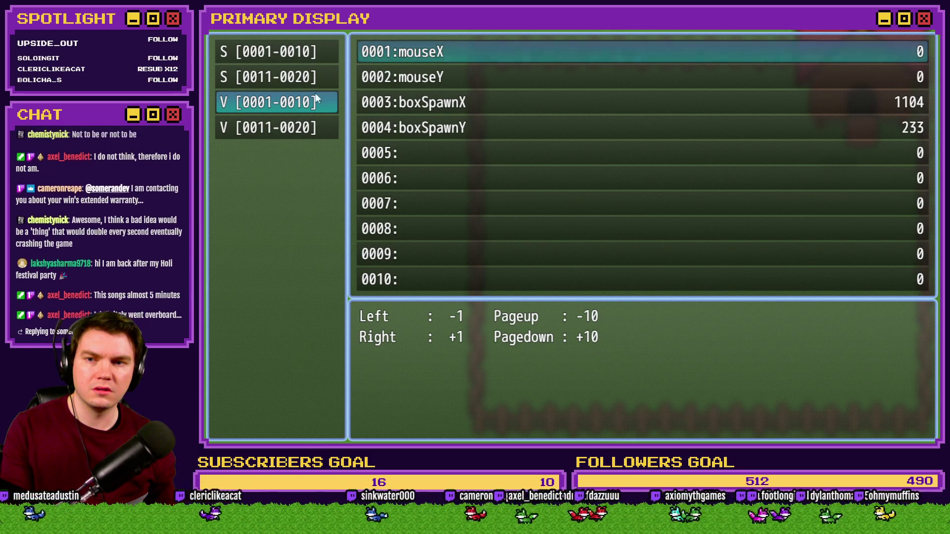
pyautogui.press('Escape')
pyautogui.press('Escape')
# Step: Toggle the debug variables while the box drops, confirming boxSpawnX 1104 and boxSpawnY 233, then end the playtest
pyautogui.press('F9')
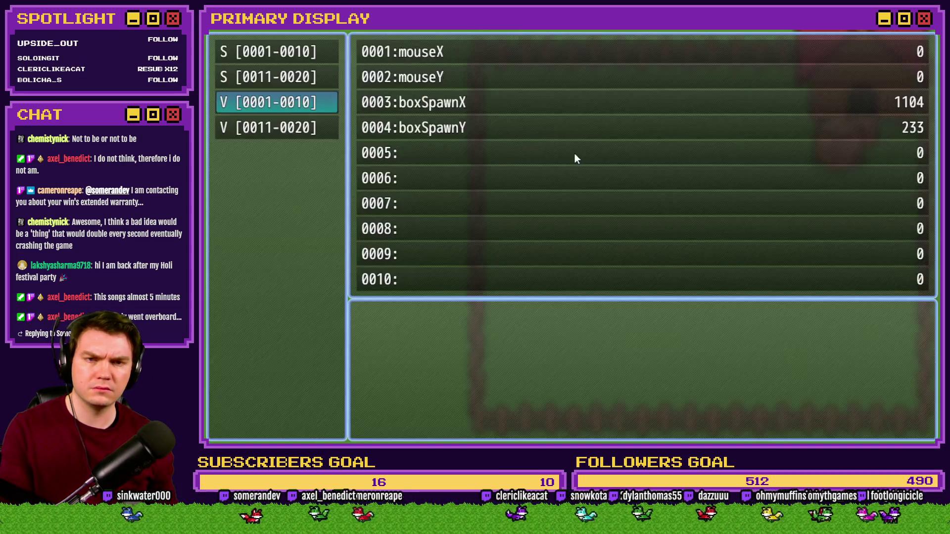
pyautogui.press('Escape')
pyautogui.press('F9')
pyautogui.press('Escape')
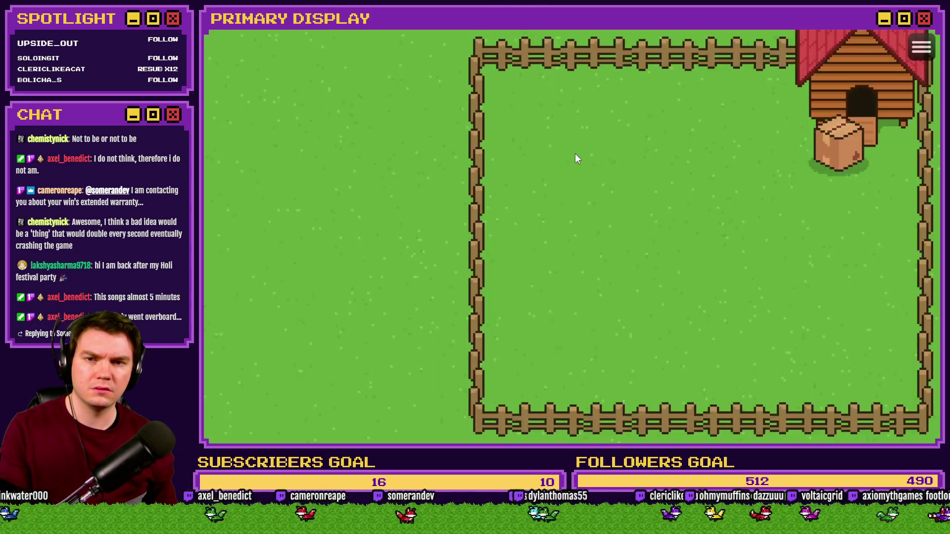
pyautogui.press('F9')
pyautogui.press('Escape')
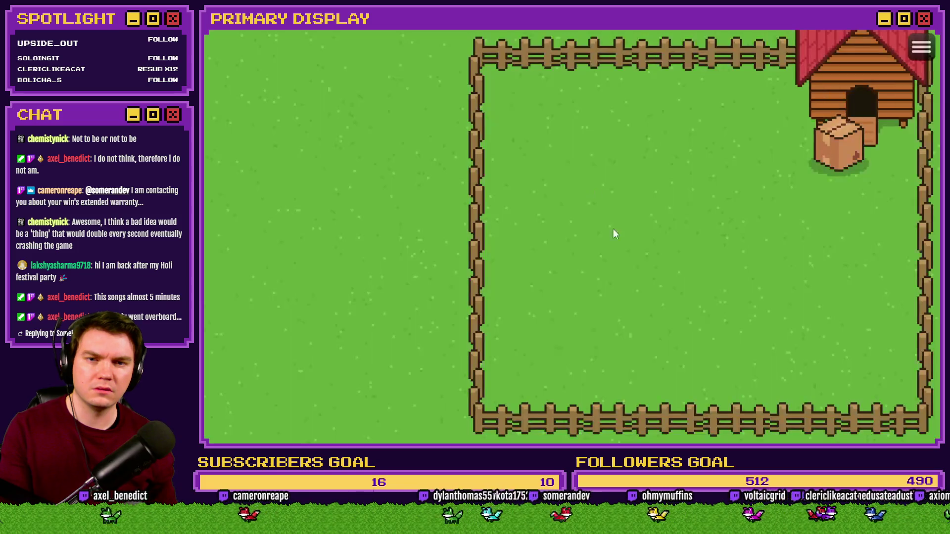
pyautogui.press('F9')
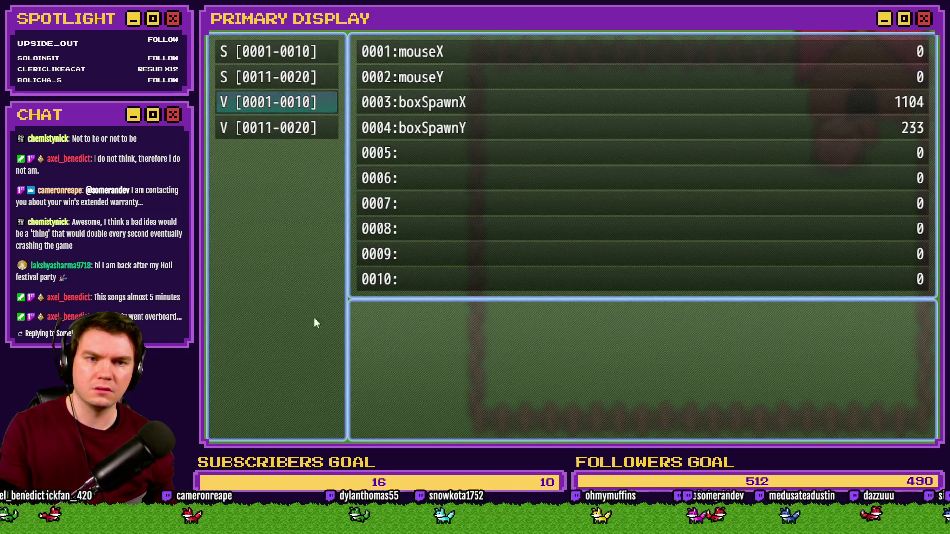
pyautogui.press('Escape')
pyautogui.press('F9')
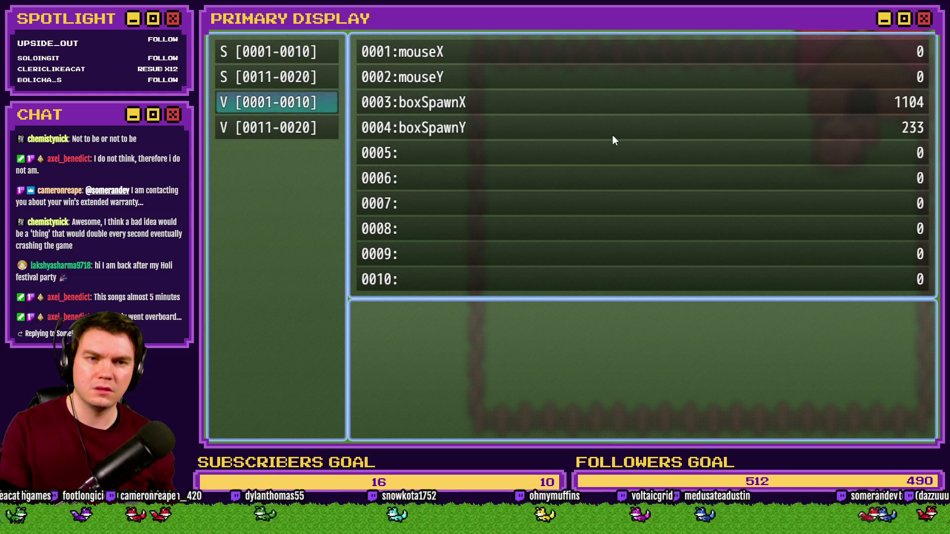
pyautogui.press('Escape')
pyautogui.press('F9')
pyautogui.press('Escape')
pyautogui.press('F9')
pyautogui.press('Escape')
pyautogui.press('F9')
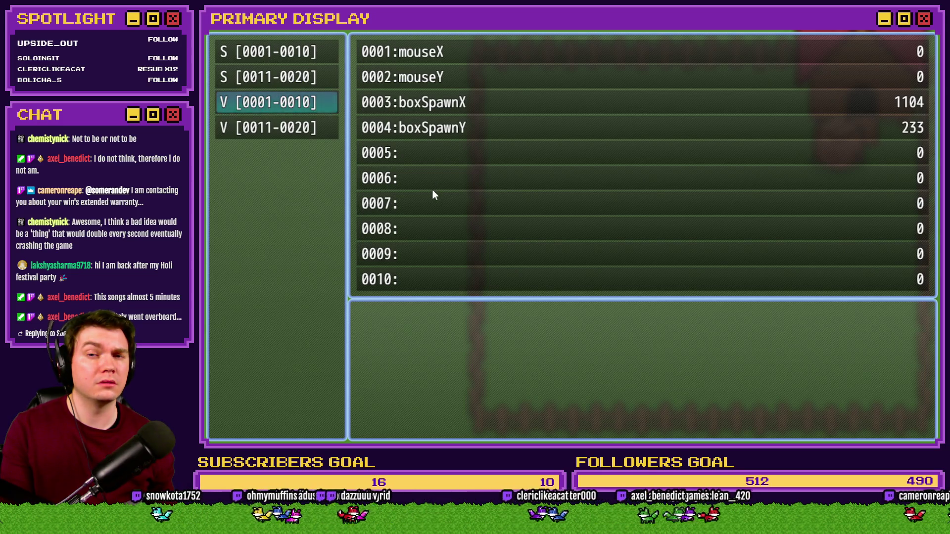
pyautogui.press('Escape')
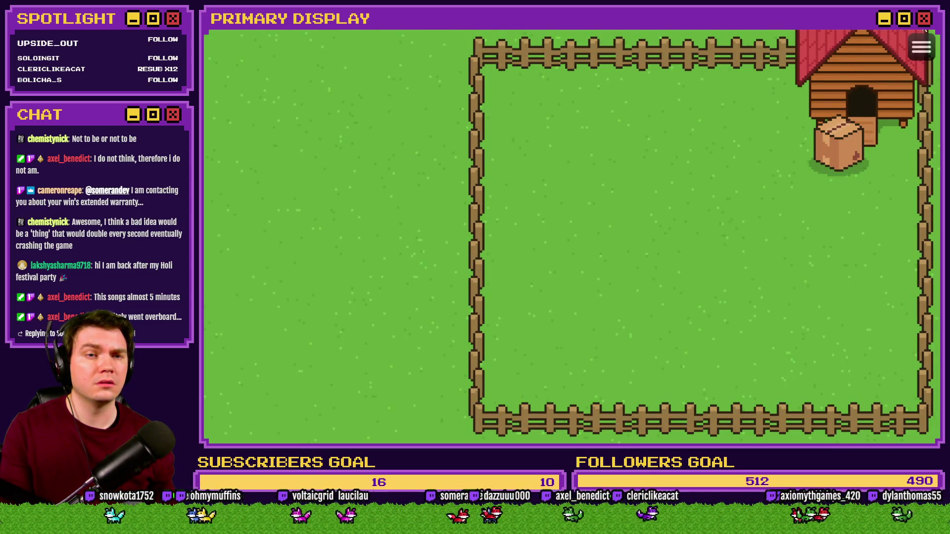
pyautogui.click(924, 29)
pyautogui.hotkey('alt', 'Tab')
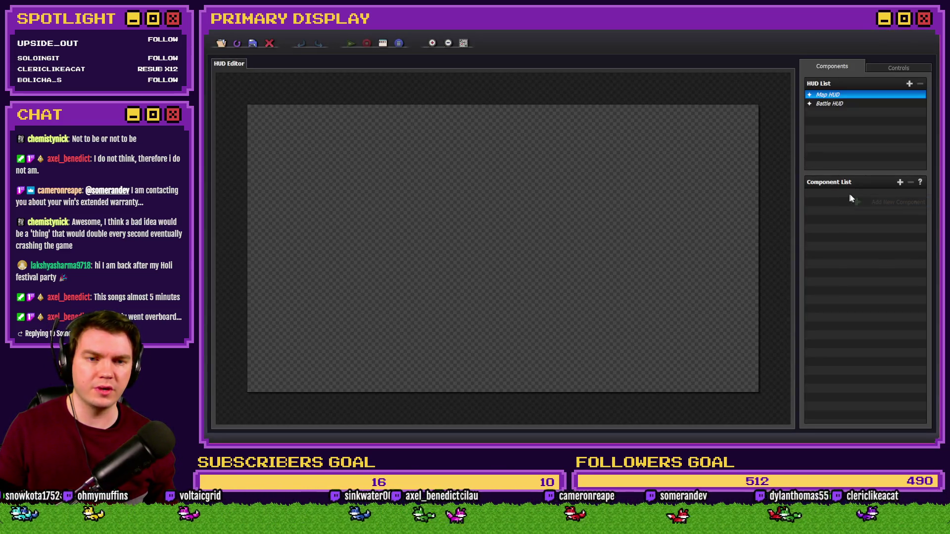
# Step: Add a Map HUD text component showing Variable [0001] and place it top-right
pyautogui.click(901, 182)
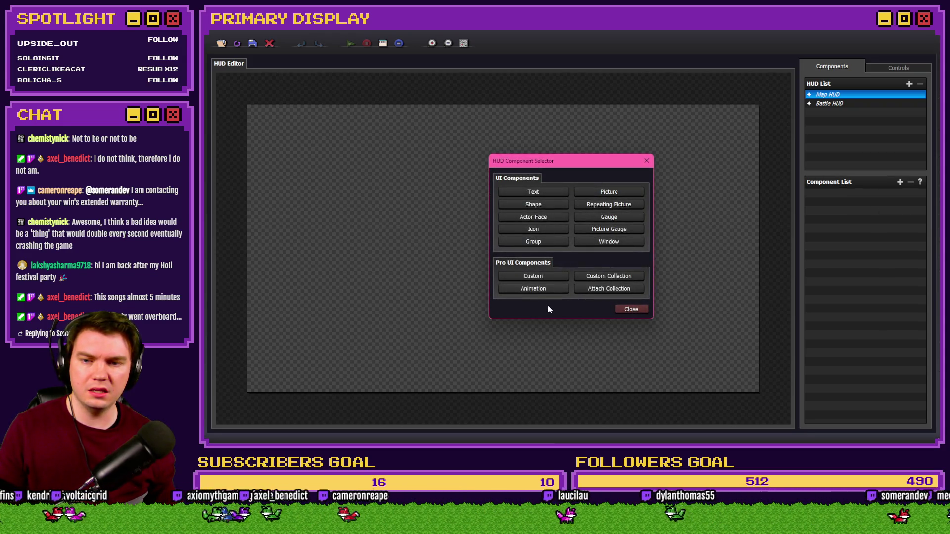
pyautogui.click(532, 193)
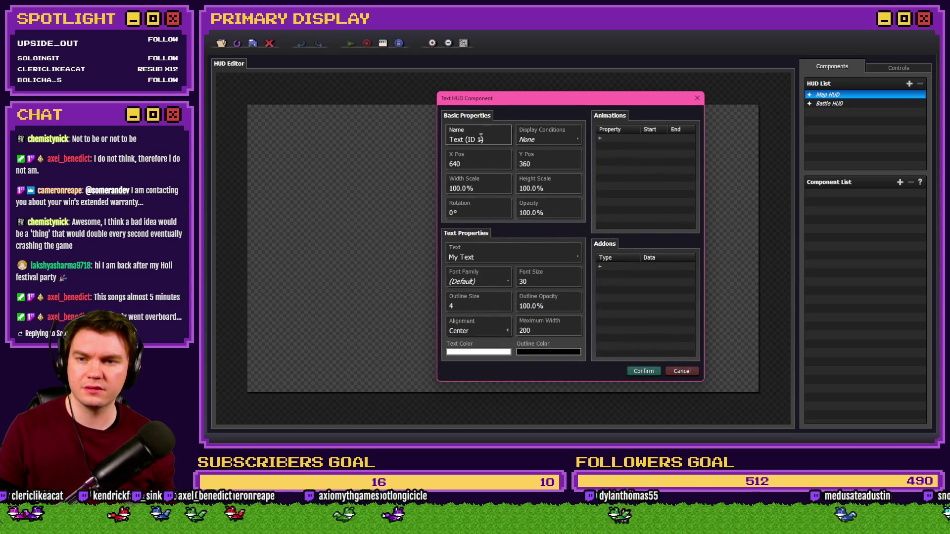
pyautogui.click(547, 139)
pyautogui.click(502, 308)
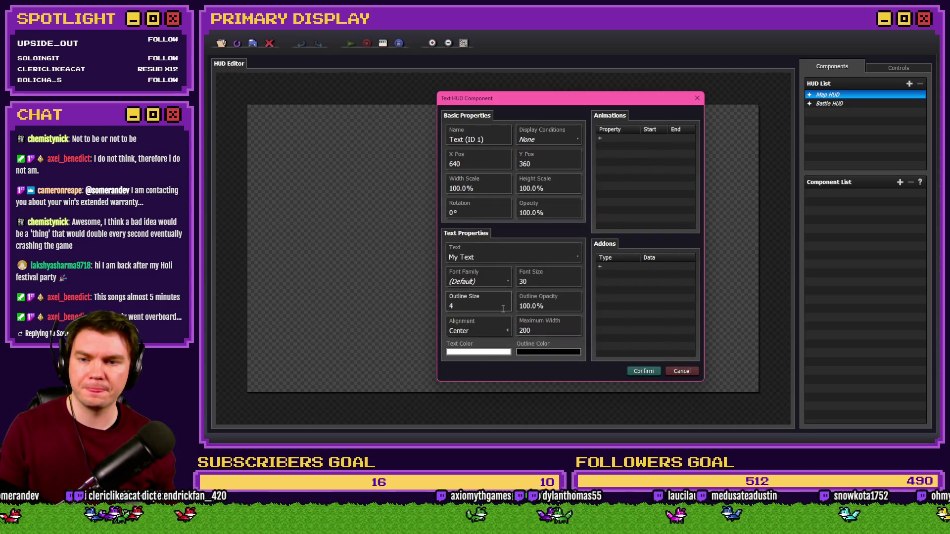
pyautogui.click(510, 256)
pyautogui.click(613, 217)
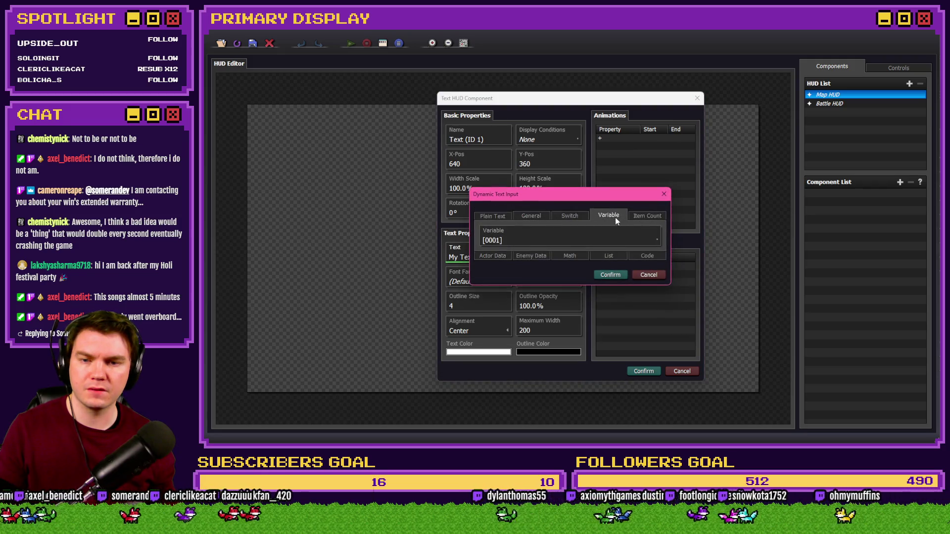
pyautogui.click(569, 240)
pyautogui.doubleClick(614, 171)
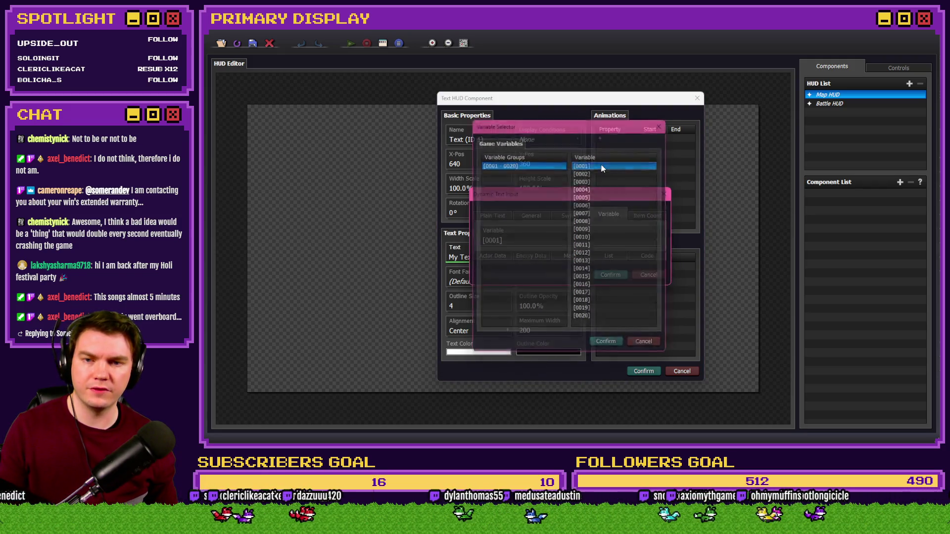
pyautogui.click(607, 276)
pyautogui.click(643, 371)
pyautogui.moveTo(504, 252); pyautogui.dragTo(719, 116)
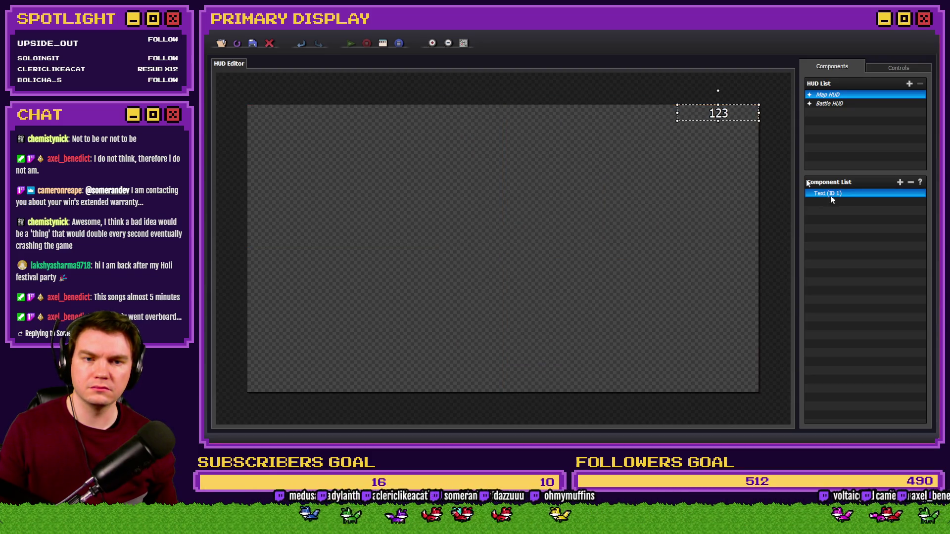
# Step: Duplicate the readout, point the copy at another variable, and place it just below the first
pyautogui.hotkey('ctrl', 'd')
pyautogui.doubleClick(868, 202)
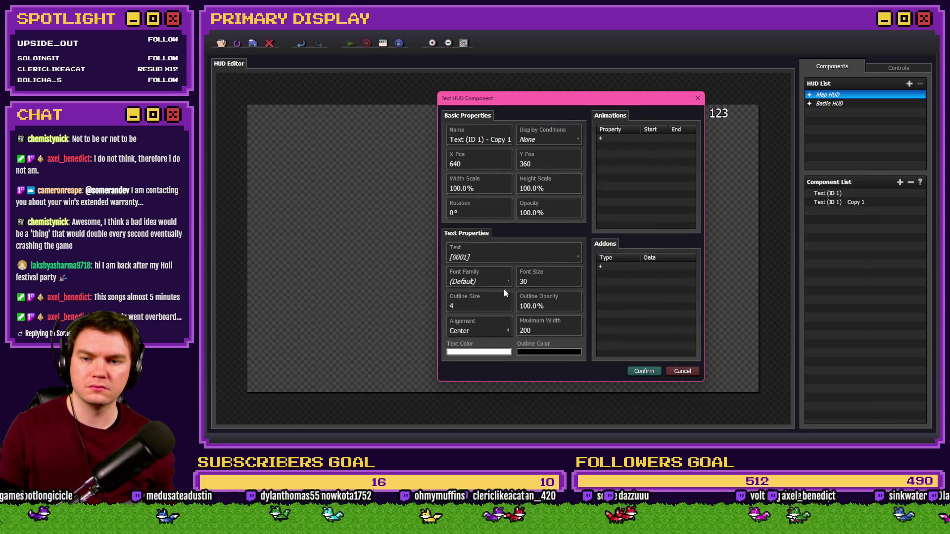
pyautogui.click(507, 253)
pyautogui.click(554, 232)
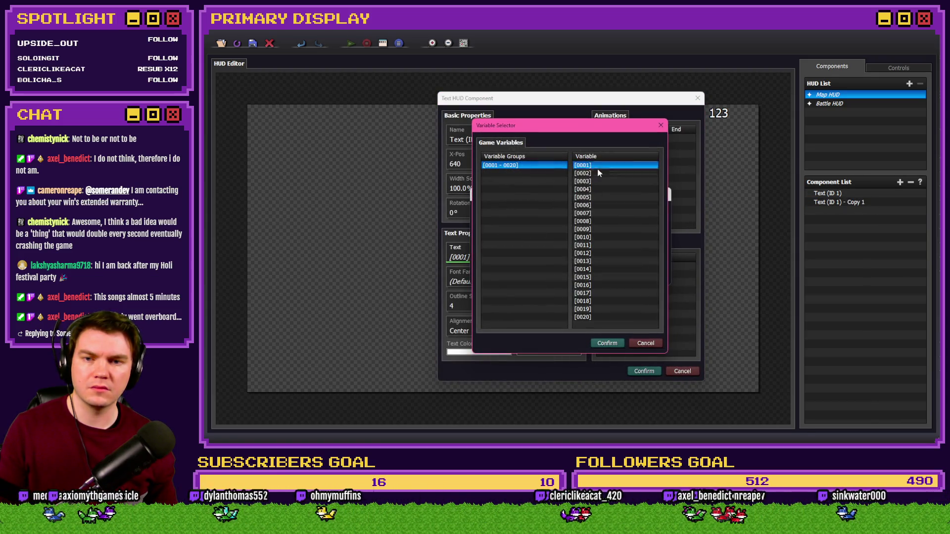
pyautogui.doubleClick(599, 172)
pyautogui.click(616, 279)
pyautogui.click(644, 371)
pyautogui.moveTo(511, 257); pyautogui.dragTo(727, 136)
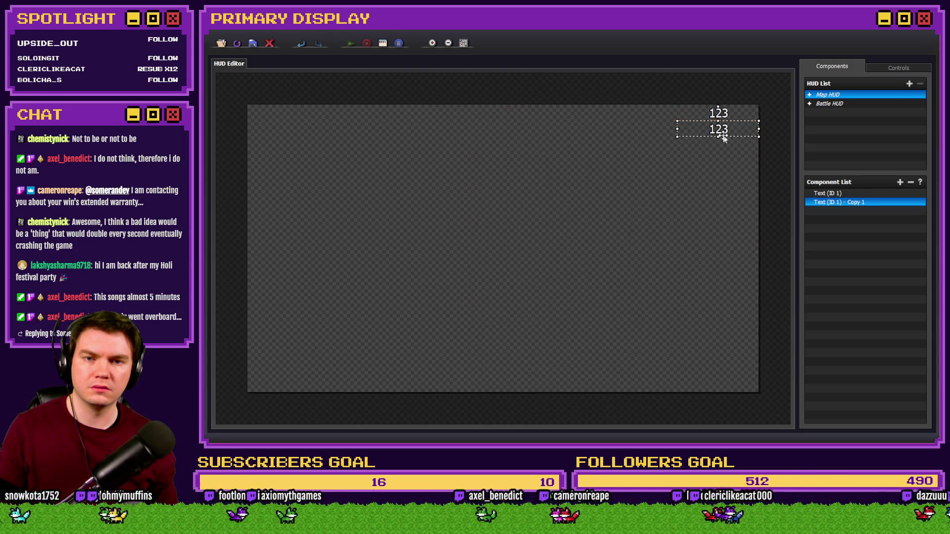
pyautogui.click(418, 107)
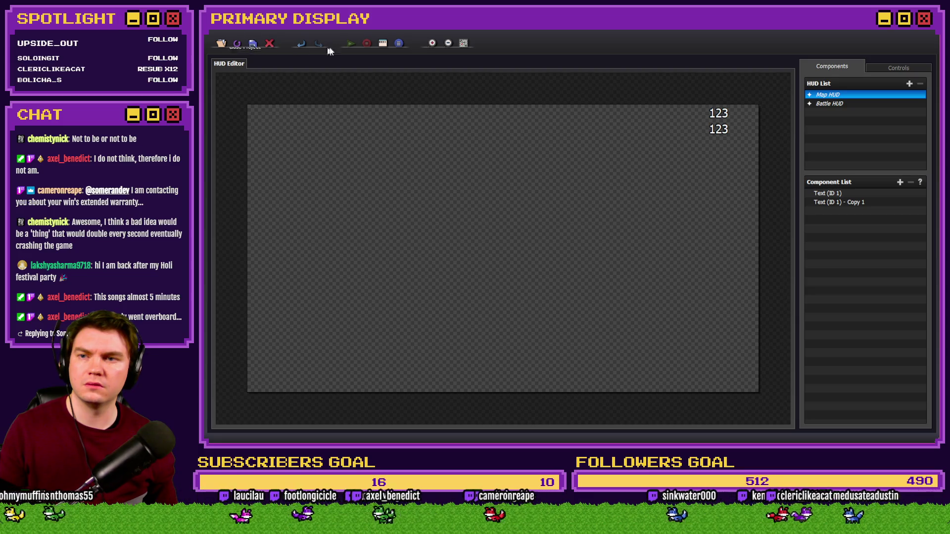
pyautogui.hotkey('alt', 'F4')
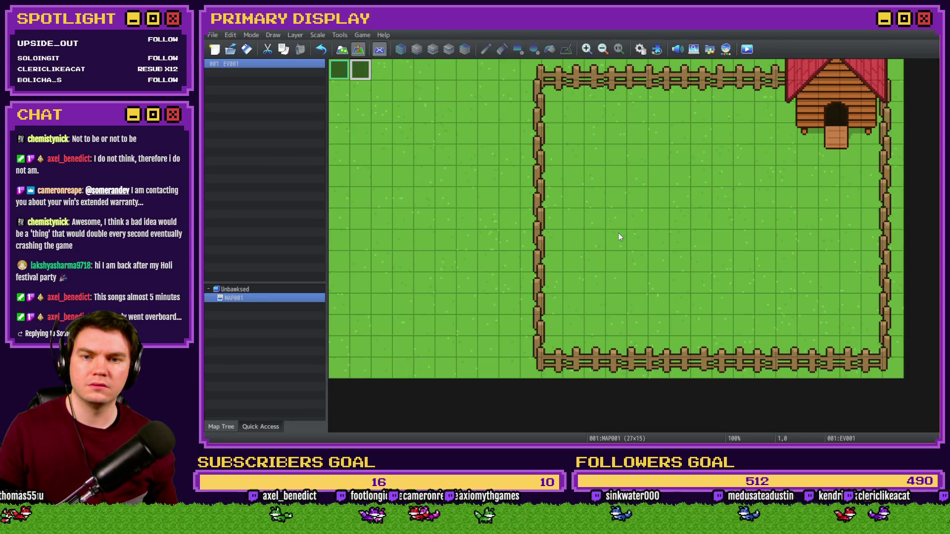
# Step: Playtest to check the HUD readouts, then close the game and reopen the HUD editor
pyautogui.hotkey('ctrl', 'r')
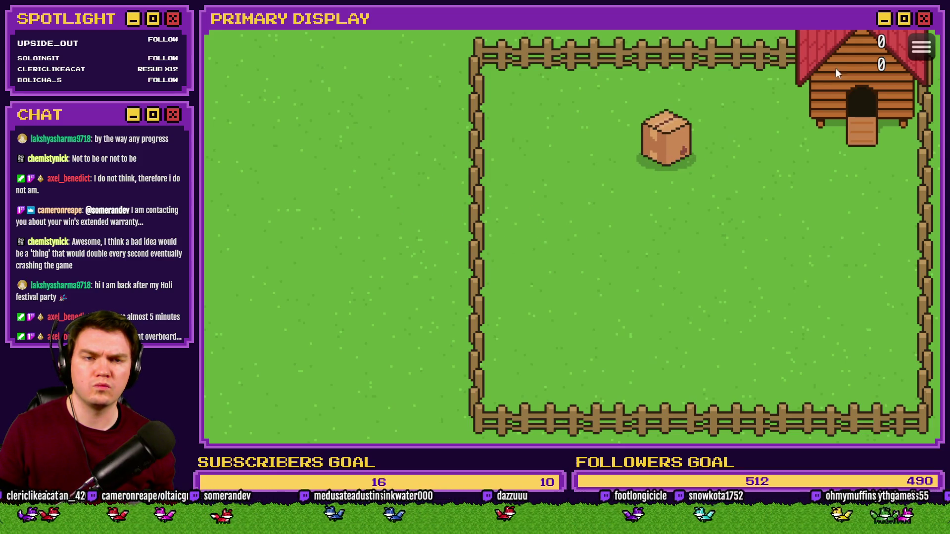
pyautogui.click(923, 29)
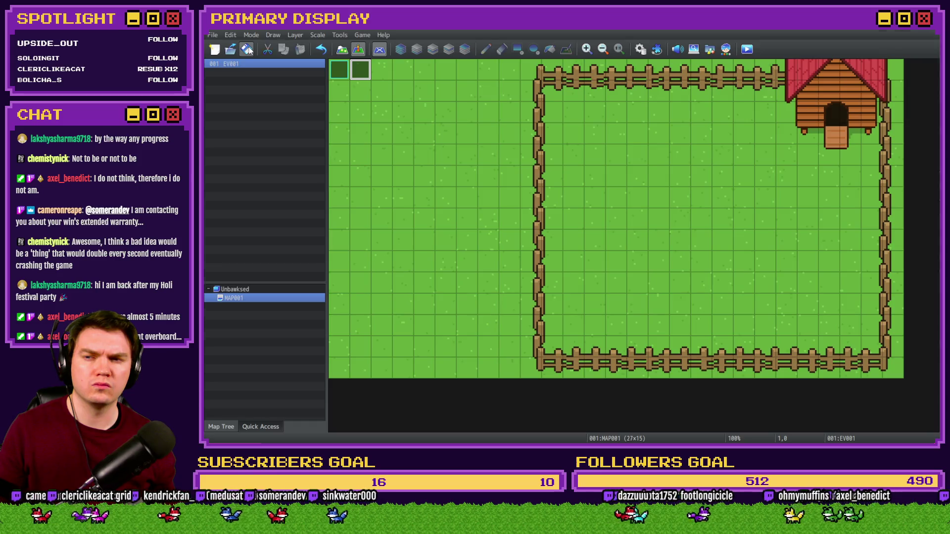
pyautogui.click(383, 45)
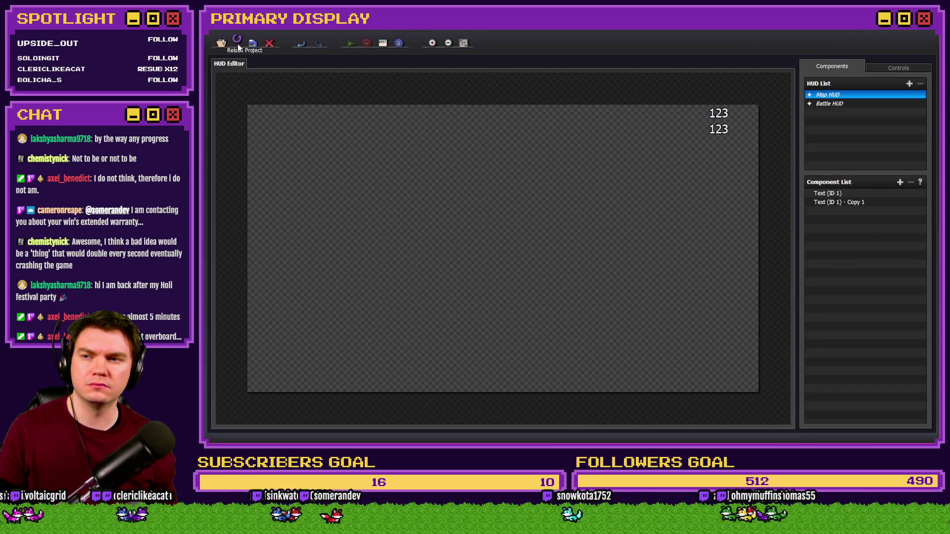
# Step: Start a new game and check variables 0001-0010: mouseX 0, boxSpawnX 752, boxSpawnY 520
pyautogui.press('F5')
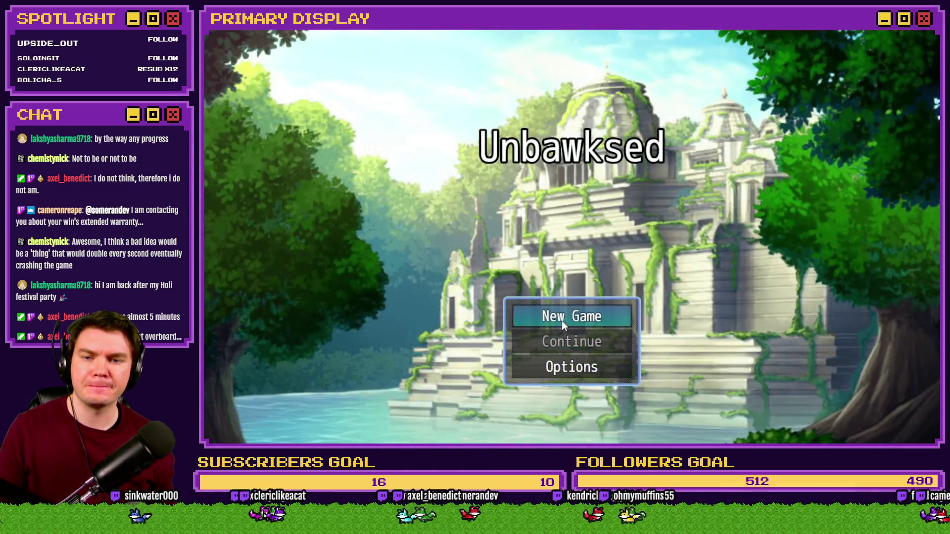
pyautogui.click(564, 321)
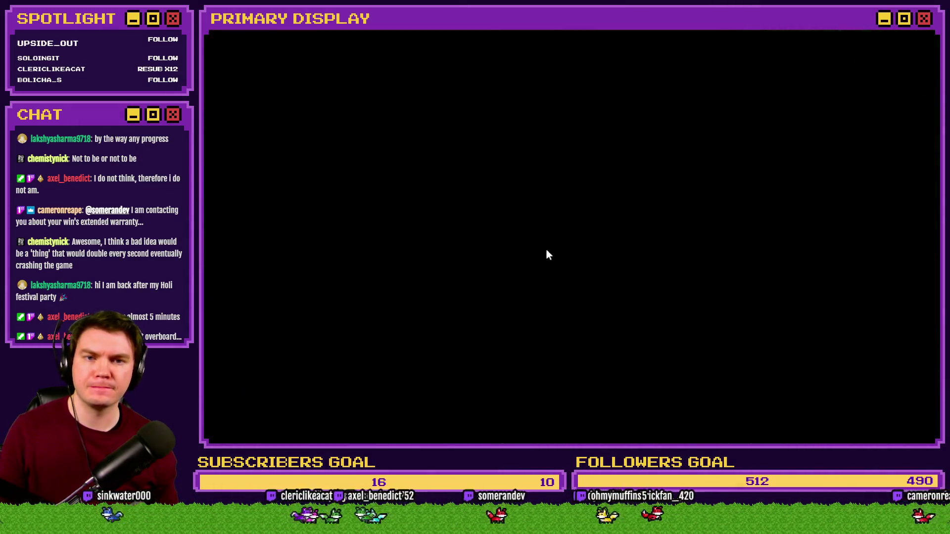
pyautogui.press('F9')
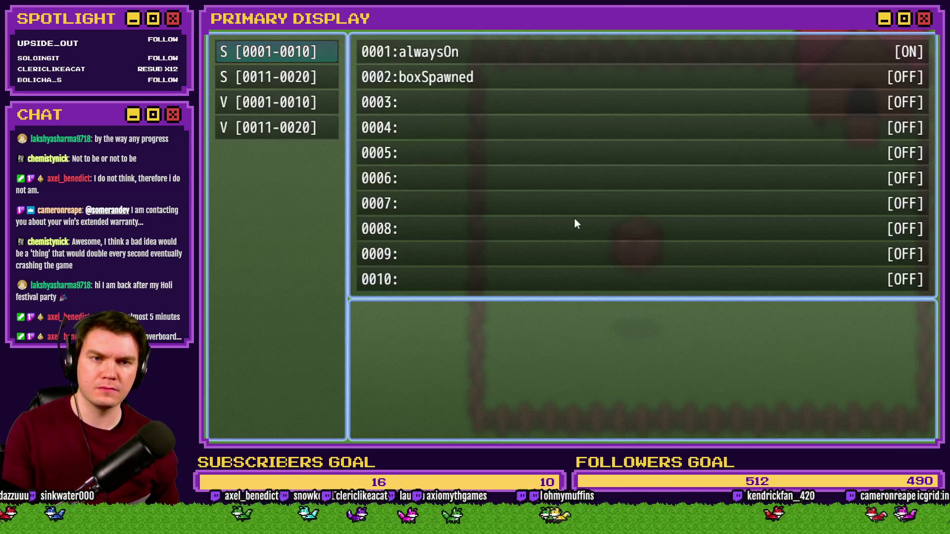
pyautogui.click(306, 108)
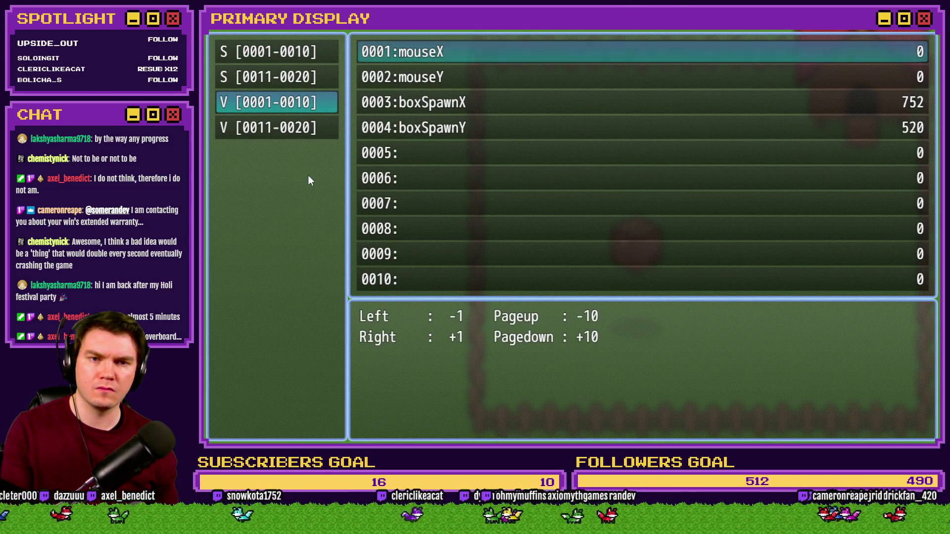
pyautogui.press('Escape')
pyautogui.press('Escape')
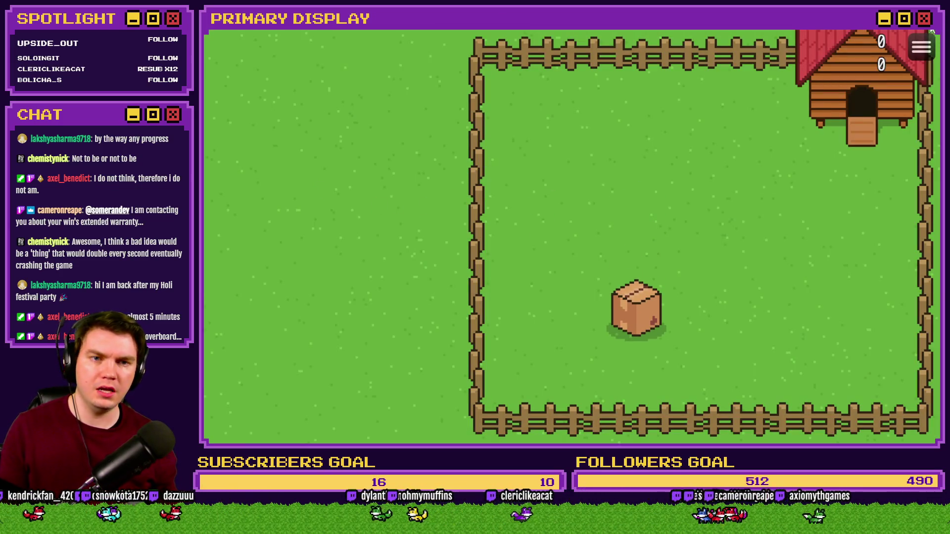
pyautogui.press('F10')
# Step: Check the top 123 HUD text's dynamic text setting, then close the HUD dialogs and editor
pyautogui.doubleClick(718, 114)
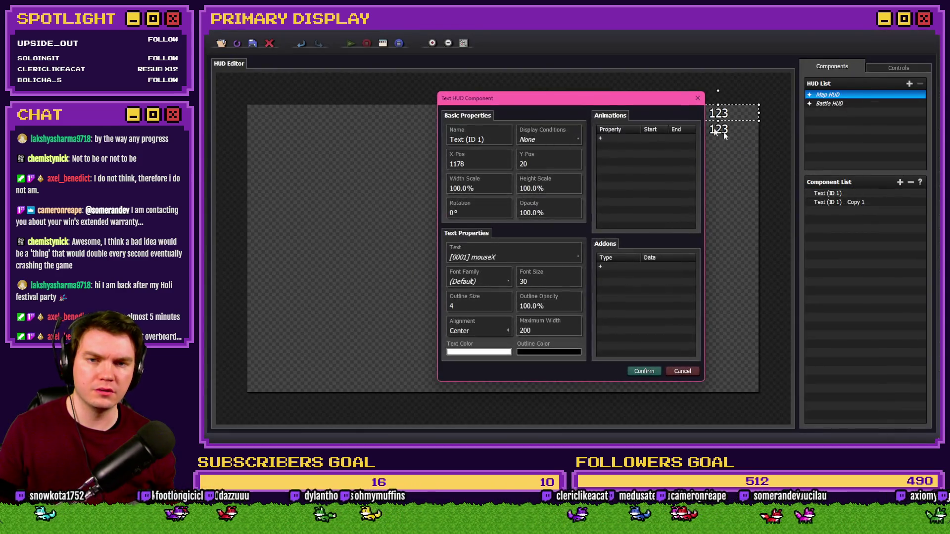
pyautogui.click(545, 252)
pyautogui.press('Return')
pyautogui.press('Return')
pyautogui.hotkey('alt', 'F4')
# Step: Open cursorPosition's mouseX Control Variables command in the Database's Common Events
pyautogui.click(640, 49)
pyautogui.click(595, 148)
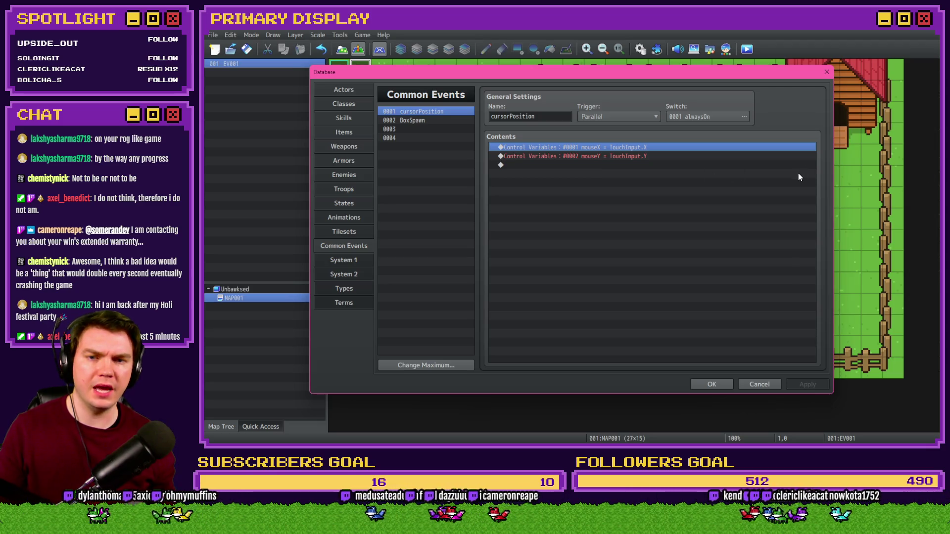
pyautogui.hotkey('alt', 'Tab')
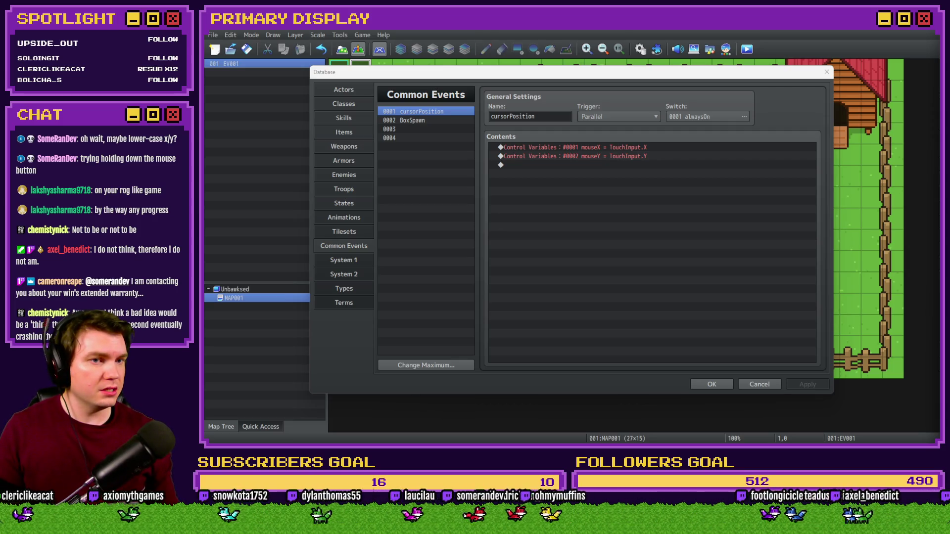
pyautogui.click(764, 132)
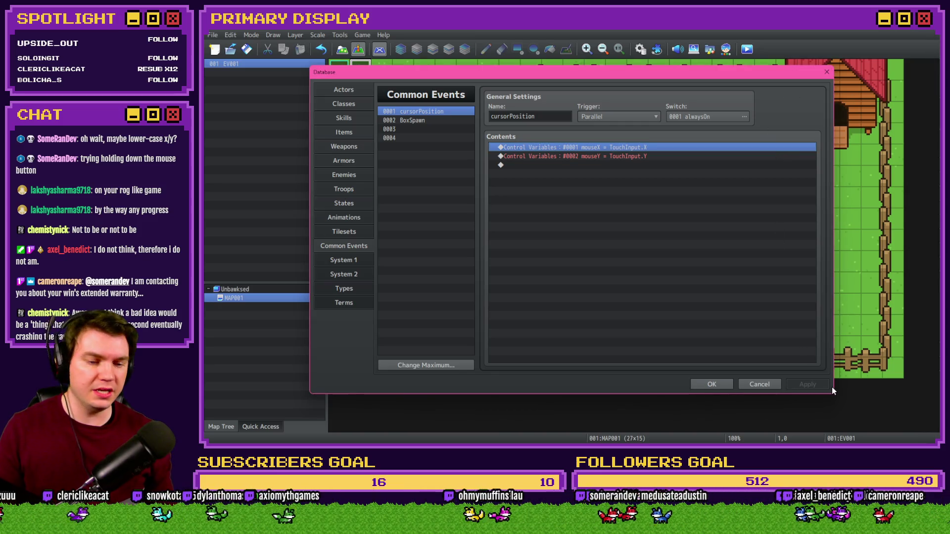
pyautogui.hotkey('alt', 'Tab')
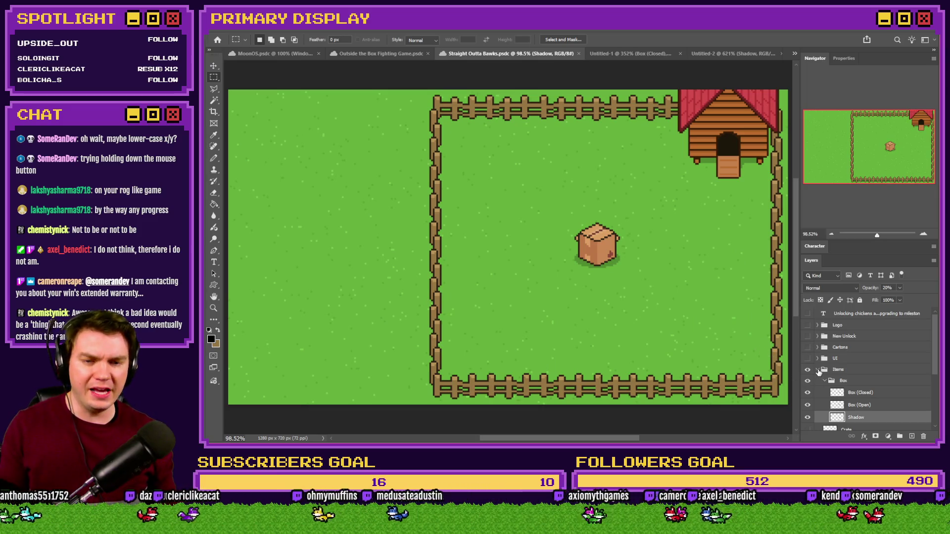
# Step: Collapse the Items group and make the UI layer visible in the farm mockup
pyautogui.click(816, 369)
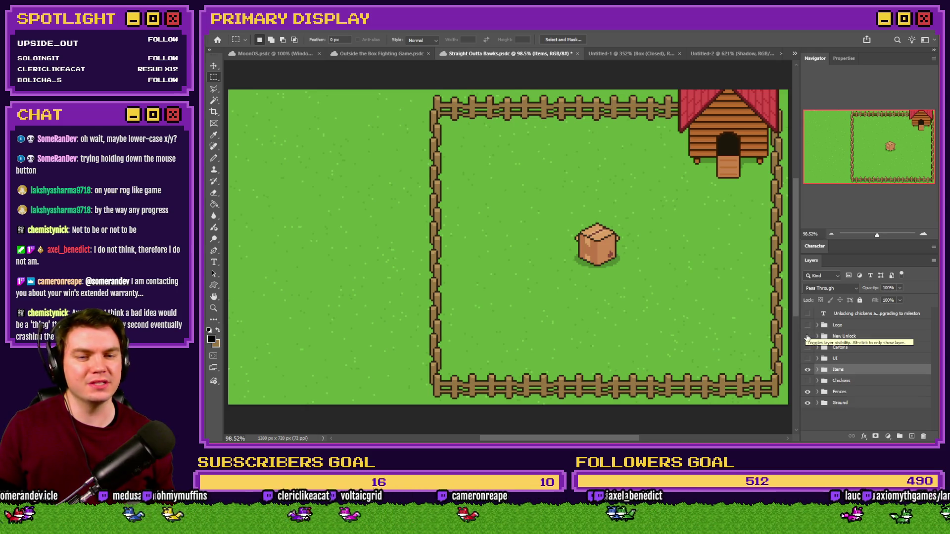
pyautogui.click(808, 358)
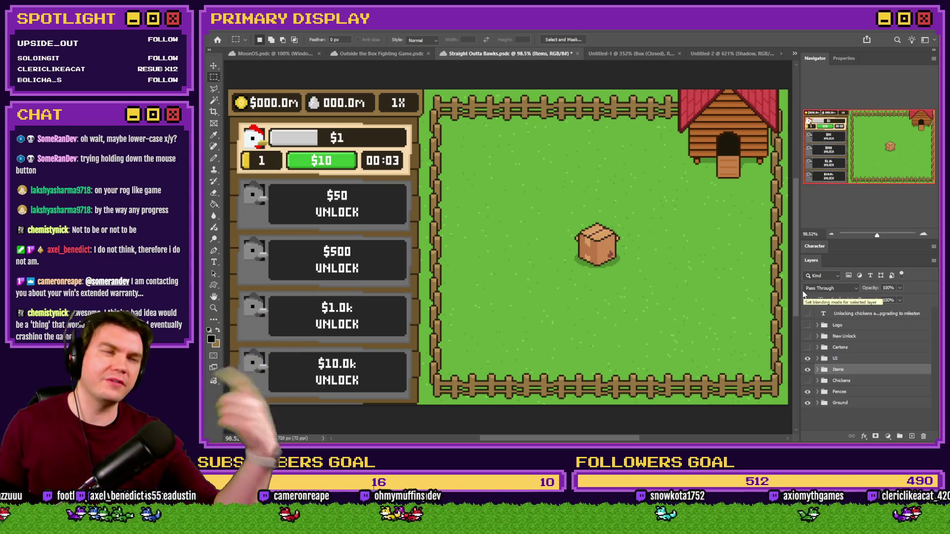
pyautogui.hotkey('alt', 'Tab')
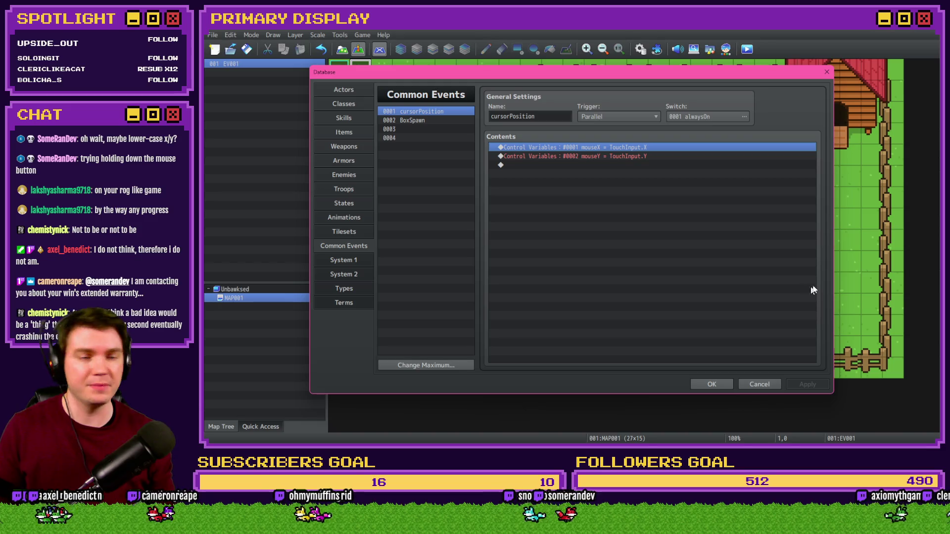
pyautogui.hotkey('alt', 'Tab')
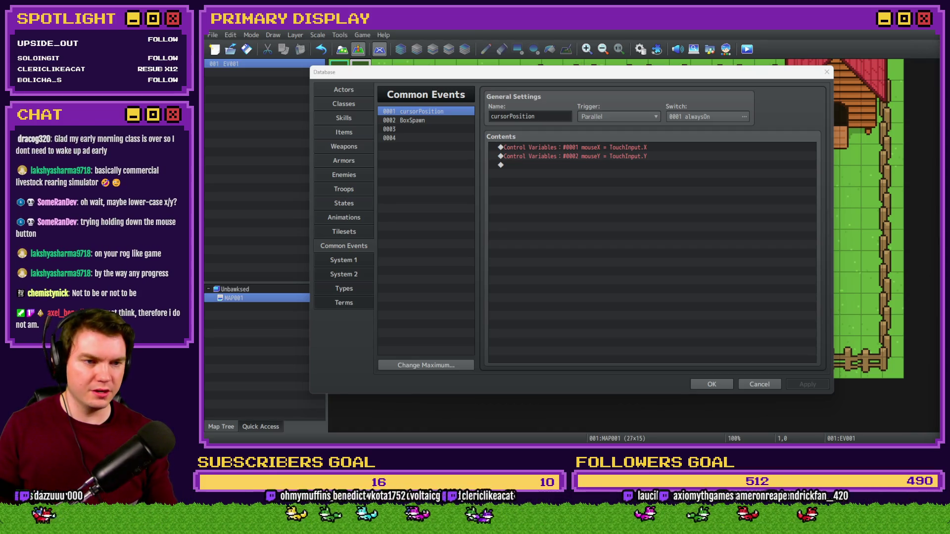
pyautogui.click(691, 247)
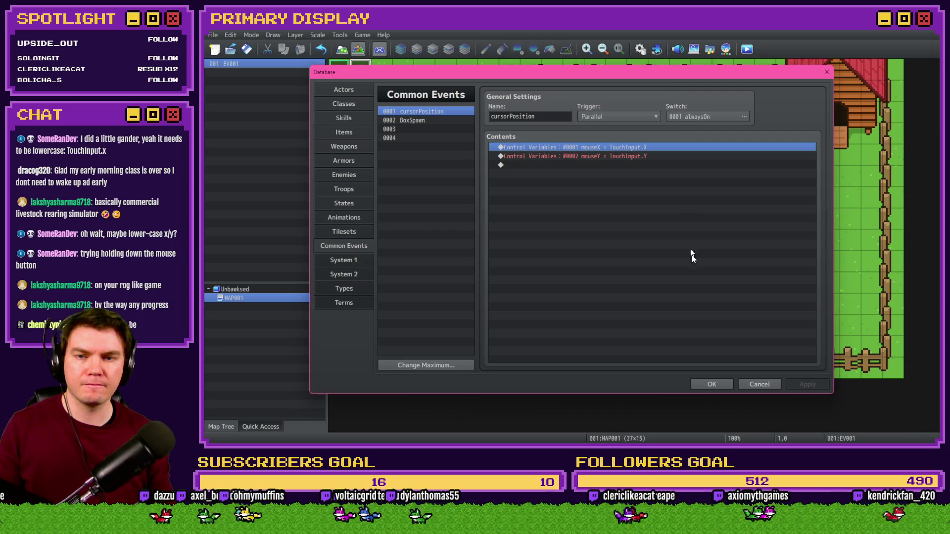
# Step: Close the Database and add mouseCoords to the Plugin Manager list
pyautogui.click(712, 384)
pyautogui.click(640, 49)
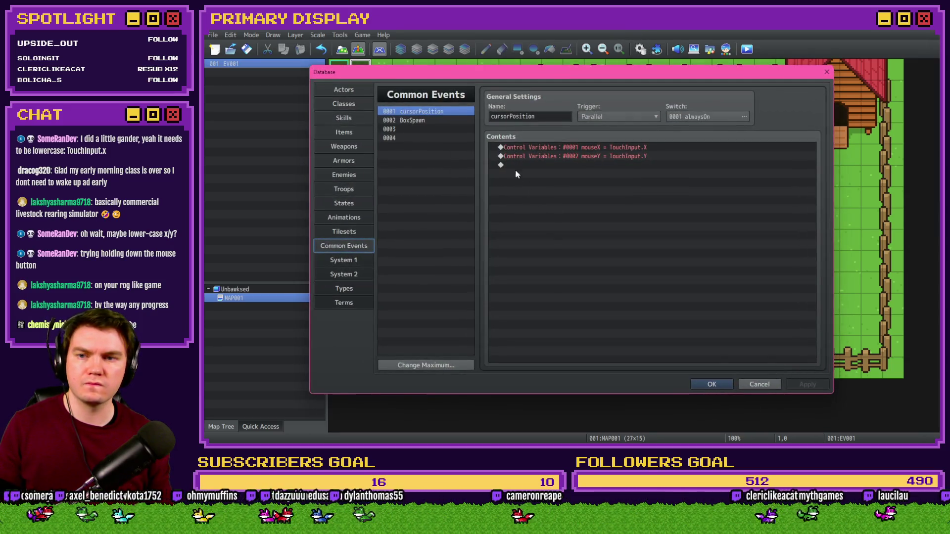
pyautogui.press('Escape')
pyautogui.click(657, 49)
pyautogui.doubleClick(521, 178)
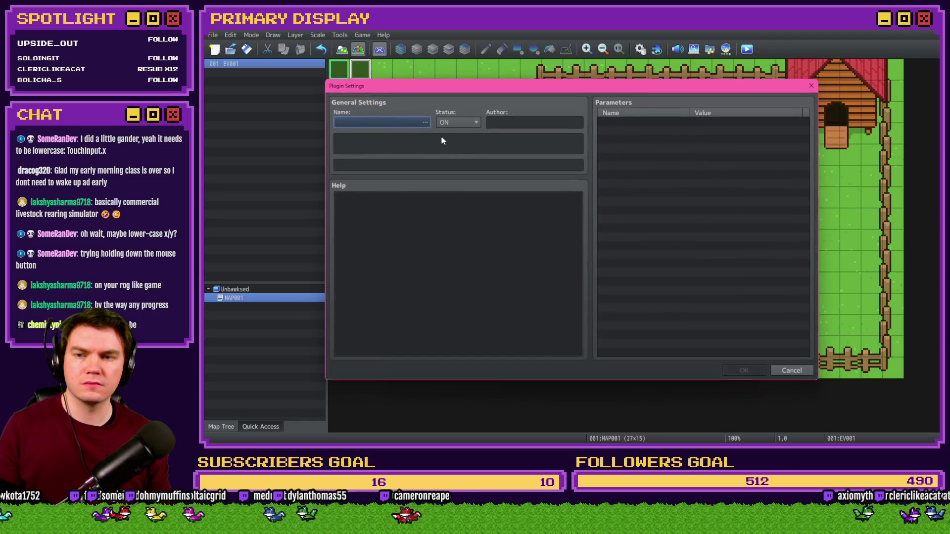
pyautogui.click(425, 123)
pyautogui.doubleClick(426, 198)
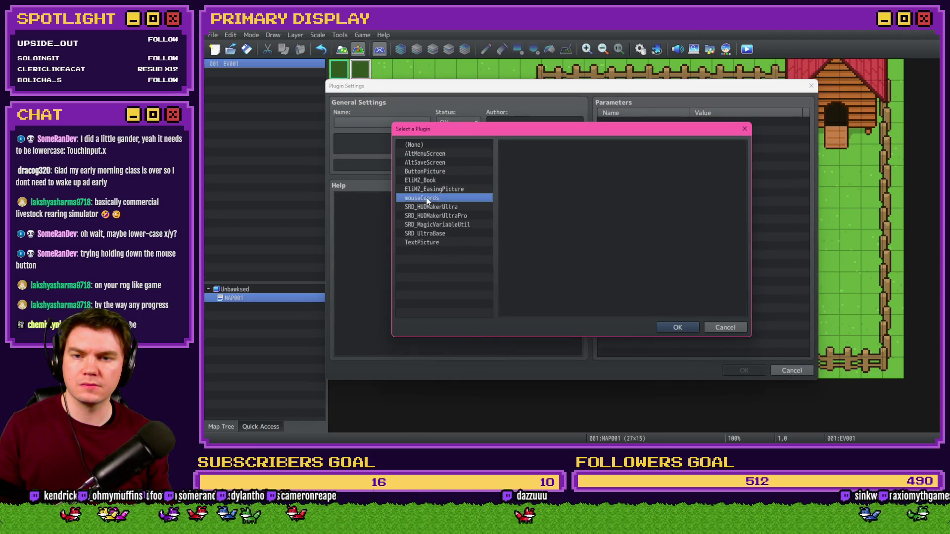
pyautogui.click(739, 369)
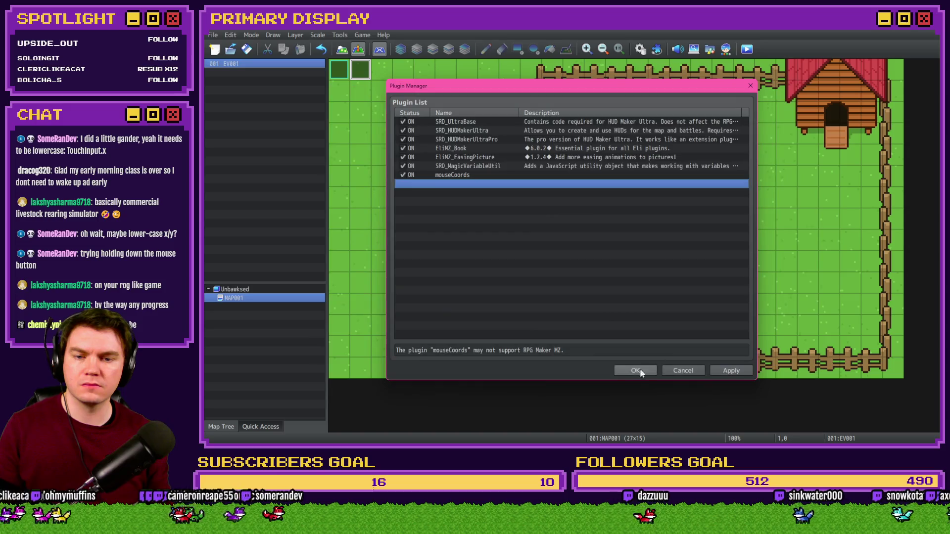
pyautogui.click(636, 371)
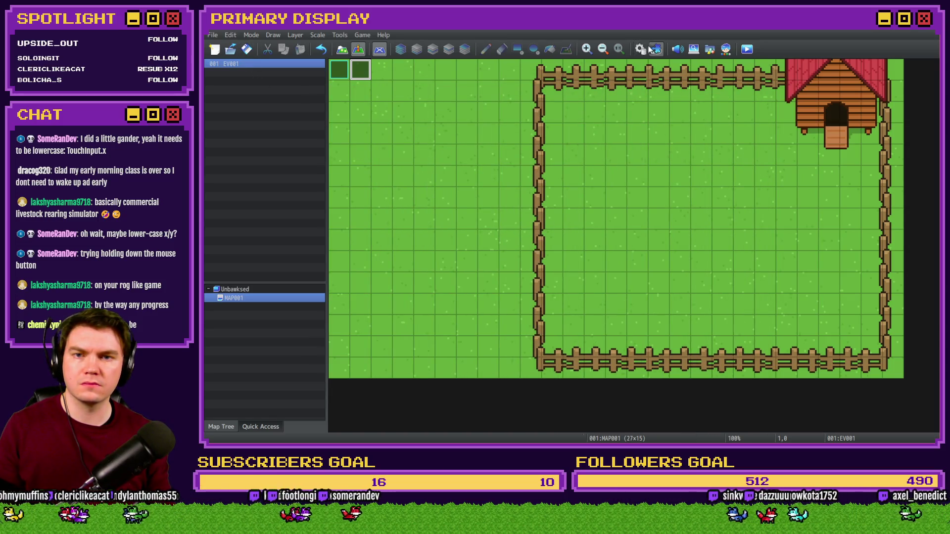
# Step: Reopen the Database and check cursorPosition's Trigger options, leaving them unchanged
pyautogui.click(640, 49)
pyautogui.click(618, 117)
pyautogui.click(603, 130)
# Step: Close the Database and start a playtest, choosing to save changes
pyautogui.click(712, 384)
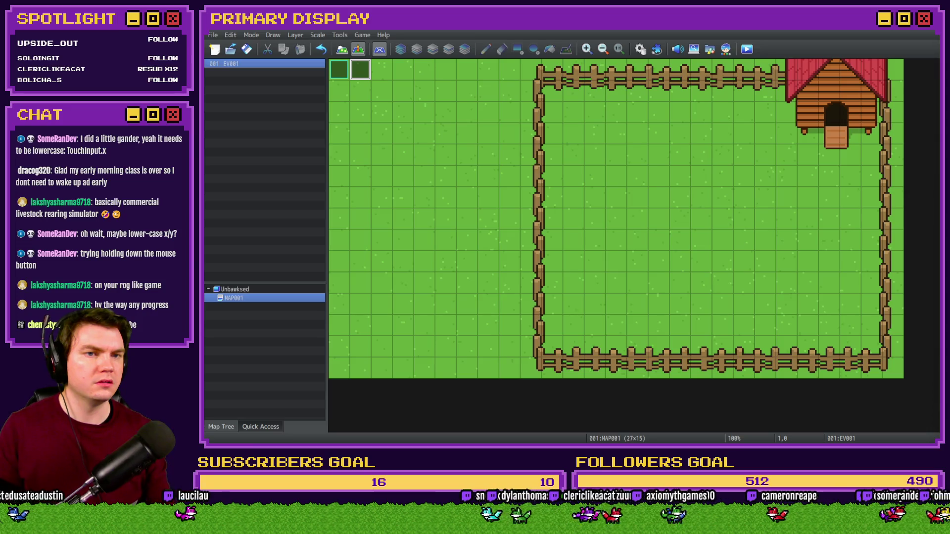
pyautogui.click(749, 50)
pyautogui.click(554, 248)
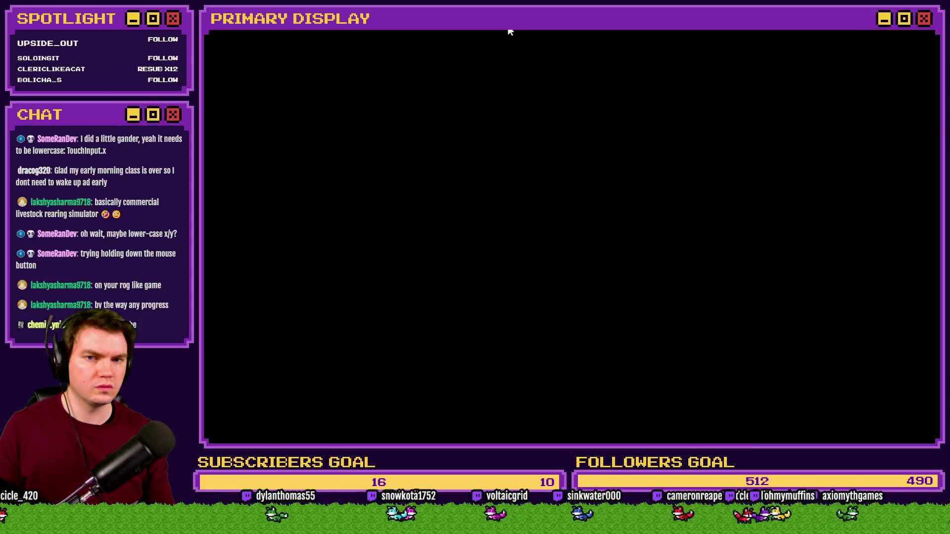
# Step: Start a New Game and check variables 0001-0010 in the debug screen: mouseX 0, boxSpawnX 899, boxSpawnY 542
pyautogui.press('Return')
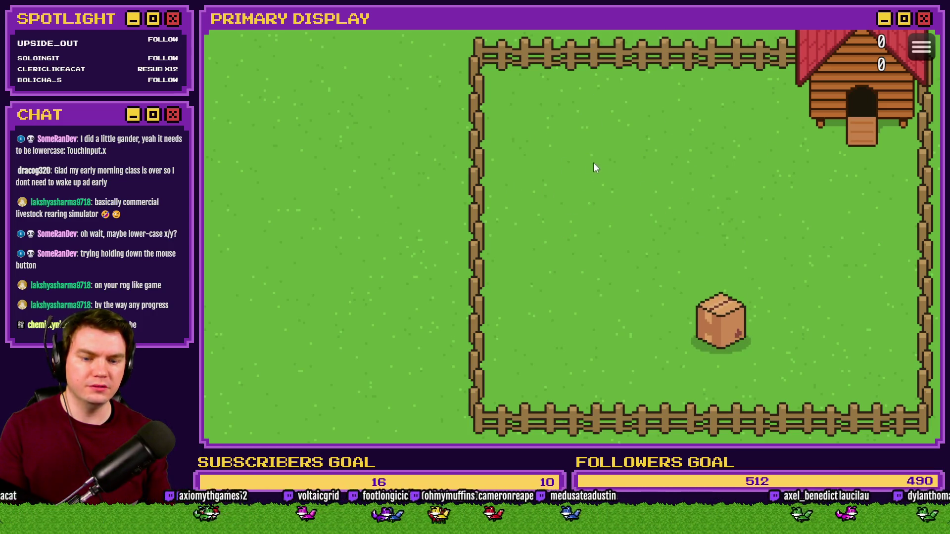
pyautogui.press('F9')
pyautogui.click(266, 106)
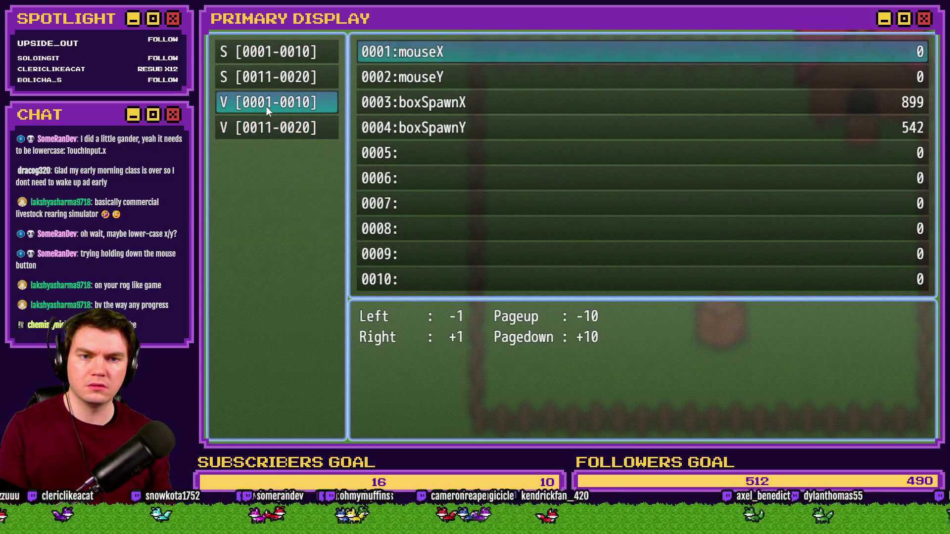
pyautogui.press('Escape')
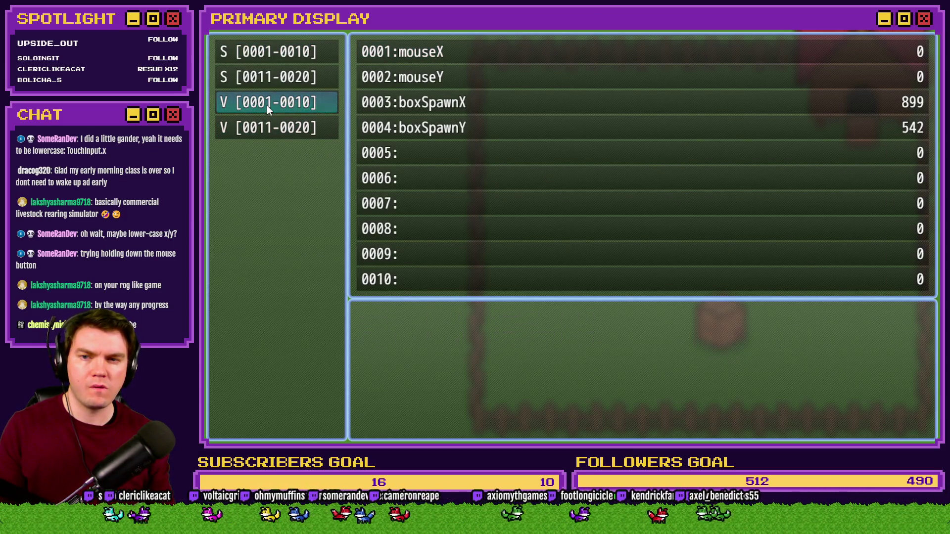
pyautogui.press('Escape')
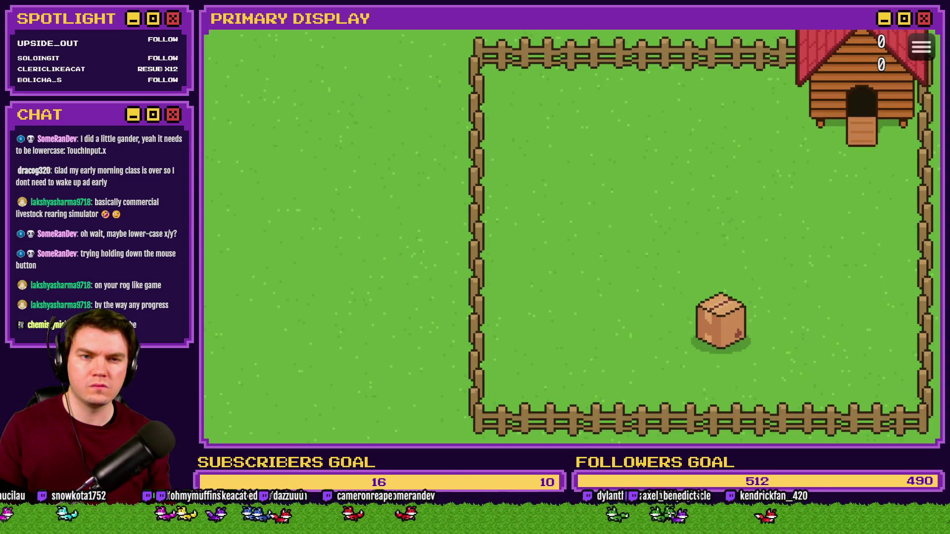
pyautogui.click(925, 31)
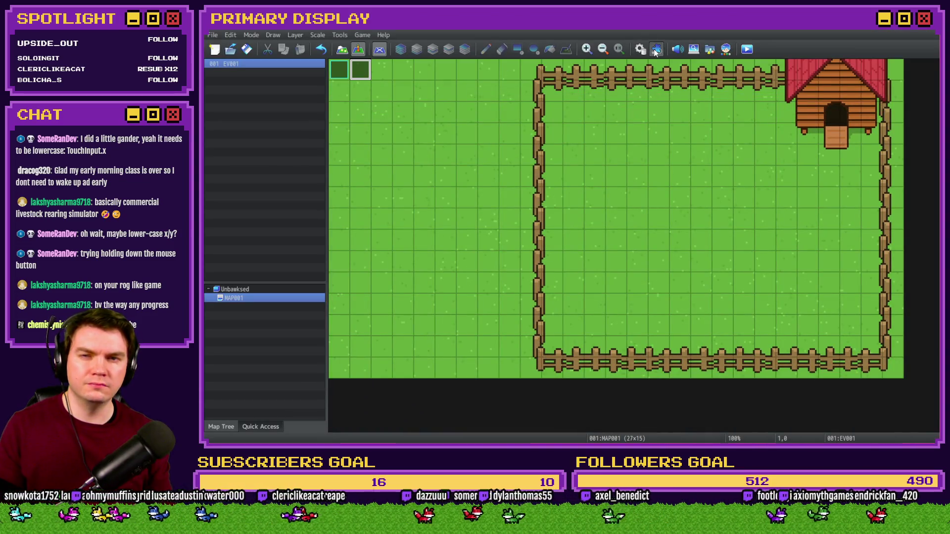
# Step: Add mouseCoords as an ON plugin entry, apply the list, and close it
pyautogui.click(656, 49)
pyautogui.doubleClick(449, 176)
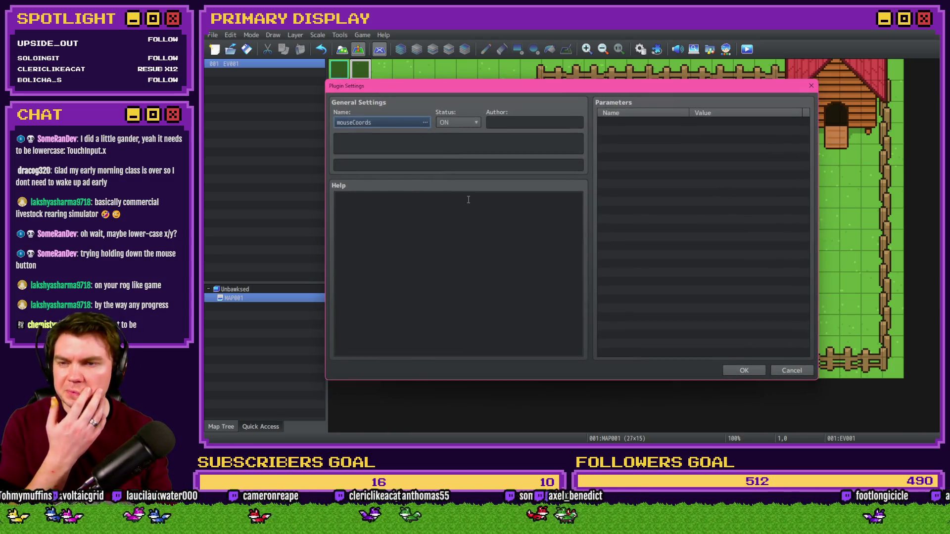
pyautogui.click(744, 371)
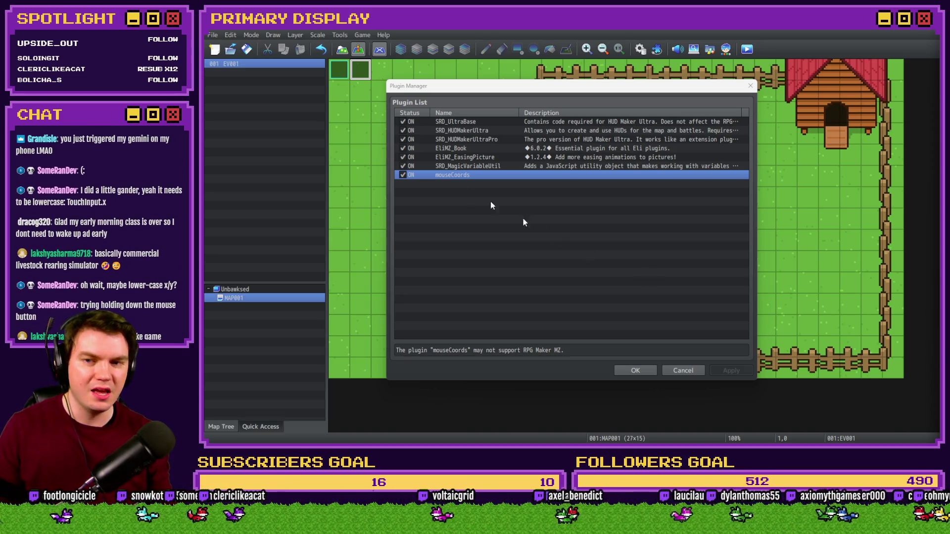
pyautogui.click(445, 174)
pyautogui.click(635, 370)
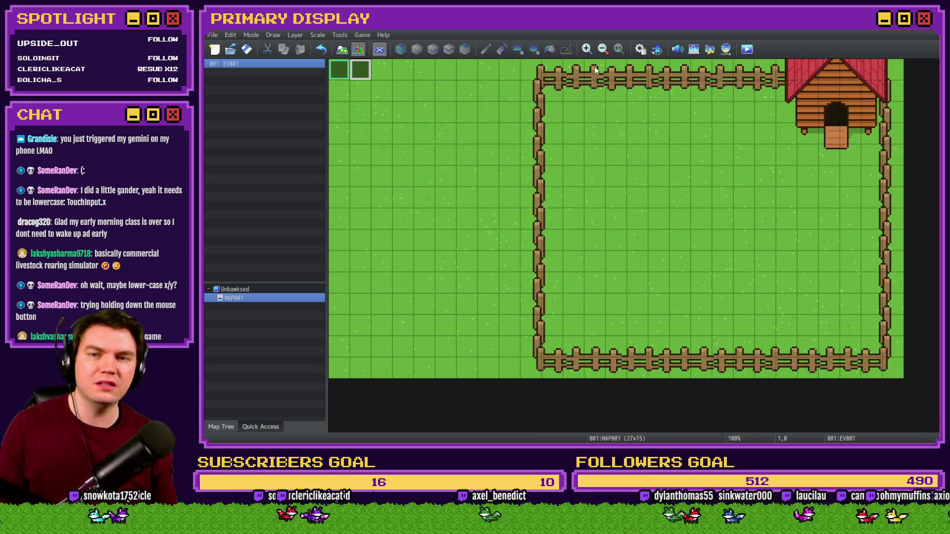
# Step: Change cursorPosition's mouseX script to lowercase TouchInput.x
pyautogui.click(640, 49)
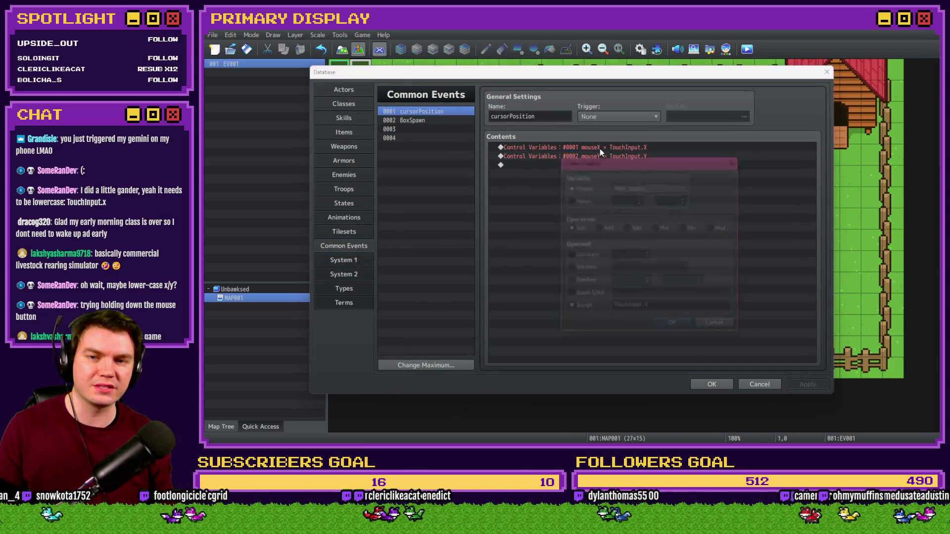
pyautogui.click(688, 314)
pyautogui.press('BackSpace')
pyautogui.write('x')
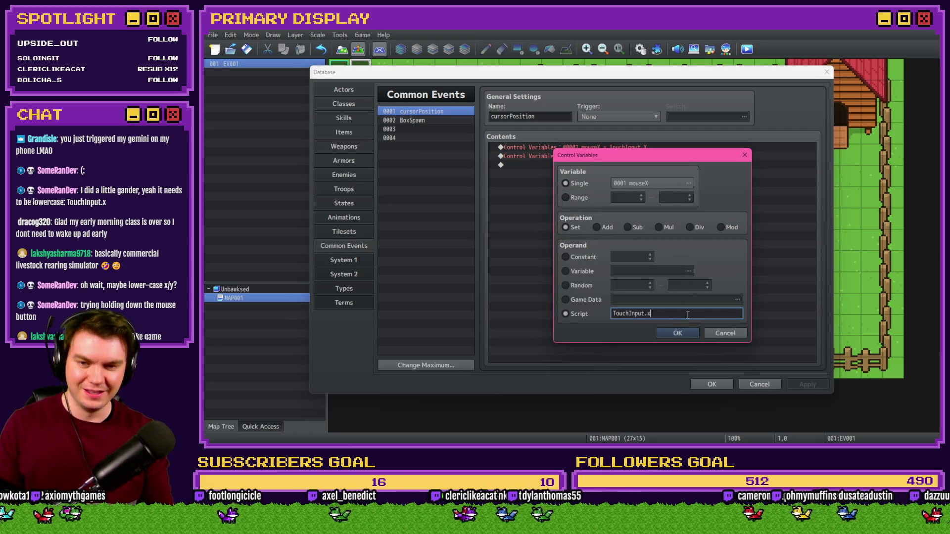
pyautogui.press('Return')
# Step: Change the mouseY script to lowercase TouchInput.y and apply the common event changes
pyautogui.doubleClick(620, 154)
pyautogui.click(668, 315)
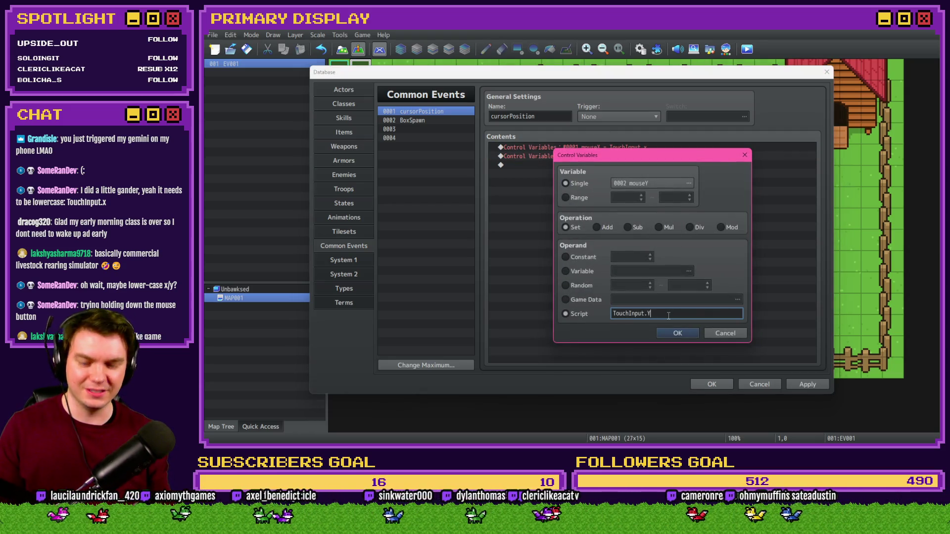
pyautogui.press('BackSpace')
pyautogui.press('Return')
pyautogui.doubleClick(667, 316)
pyautogui.write('y')
pyautogui.click(689, 330)
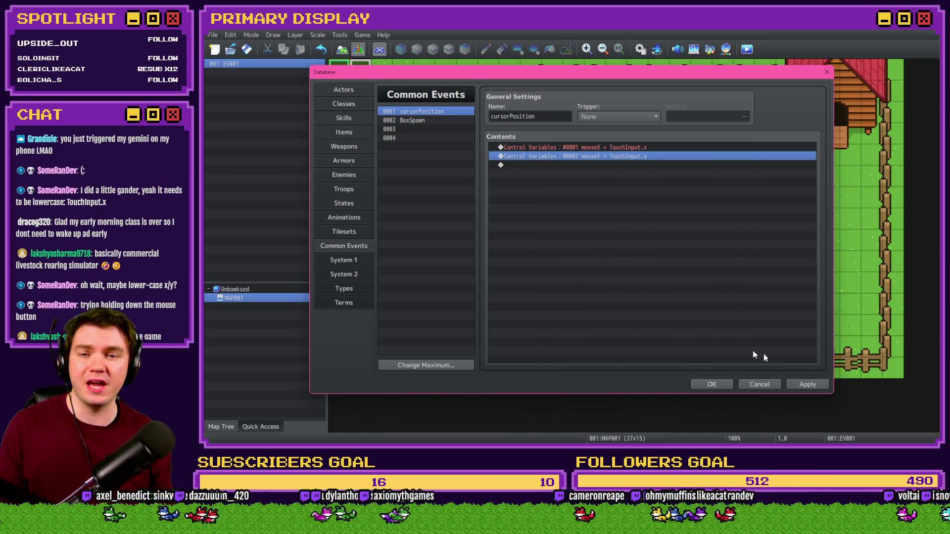
pyautogui.click(811, 384)
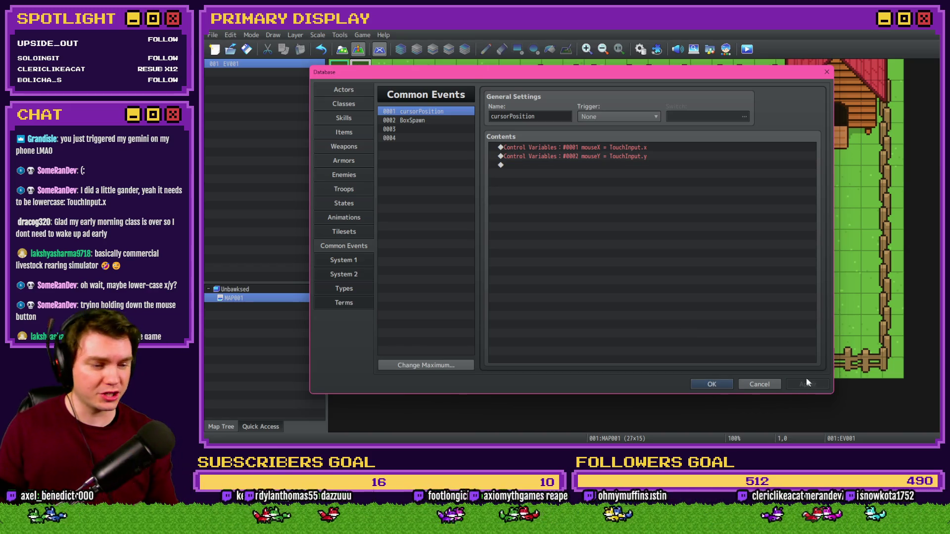
pyautogui.click(728, 385)
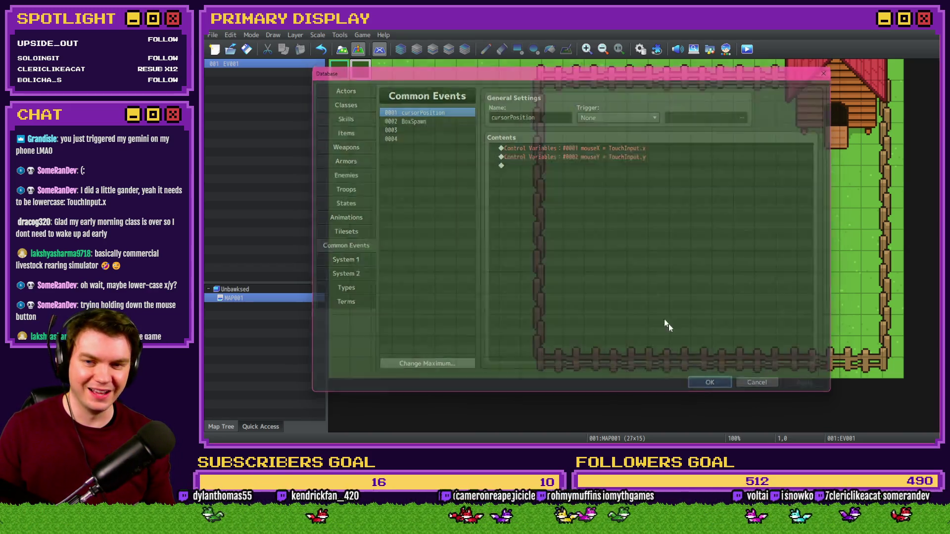
# Step: Set cursorPosition's trigger to Parallel, then save and launch a playtest
pyautogui.click(642, 50)
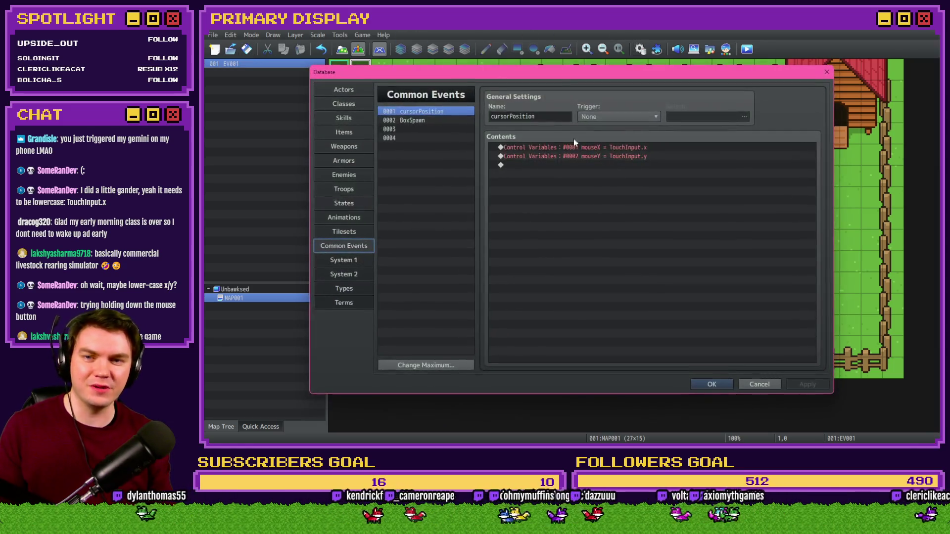
pyautogui.click(618, 117)
pyautogui.click(602, 151)
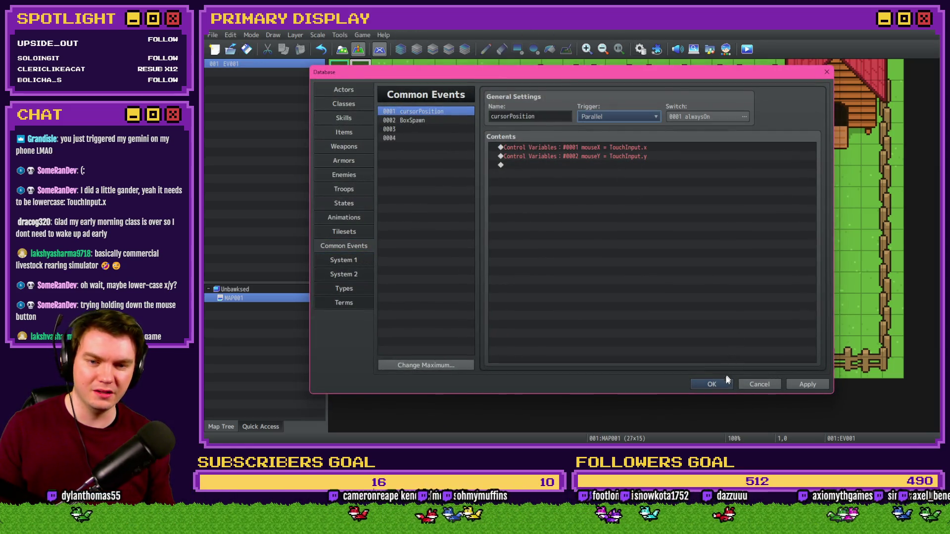
pyautogui.click(723, 384)
pyautogui.click(747, 49)
pyautogui.click(570, 250)
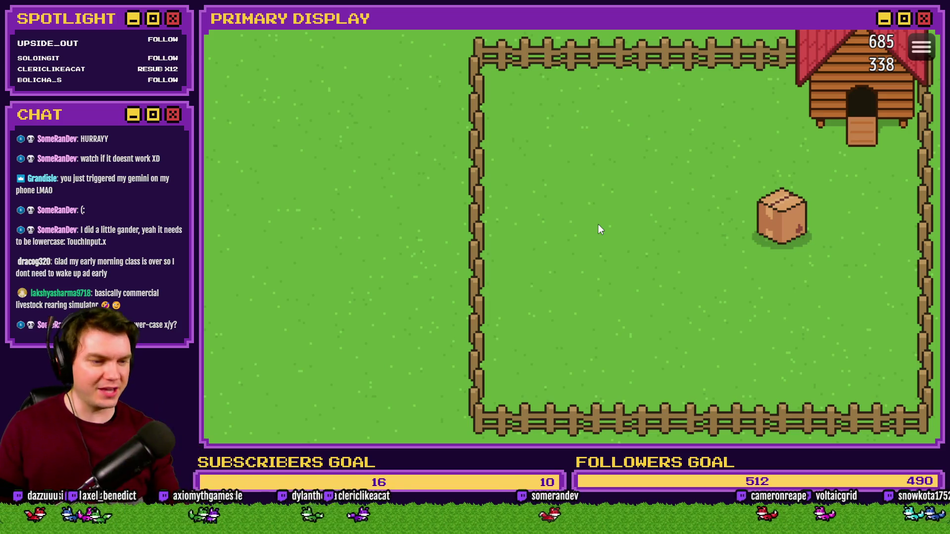
pyautogui.click(924, 77)
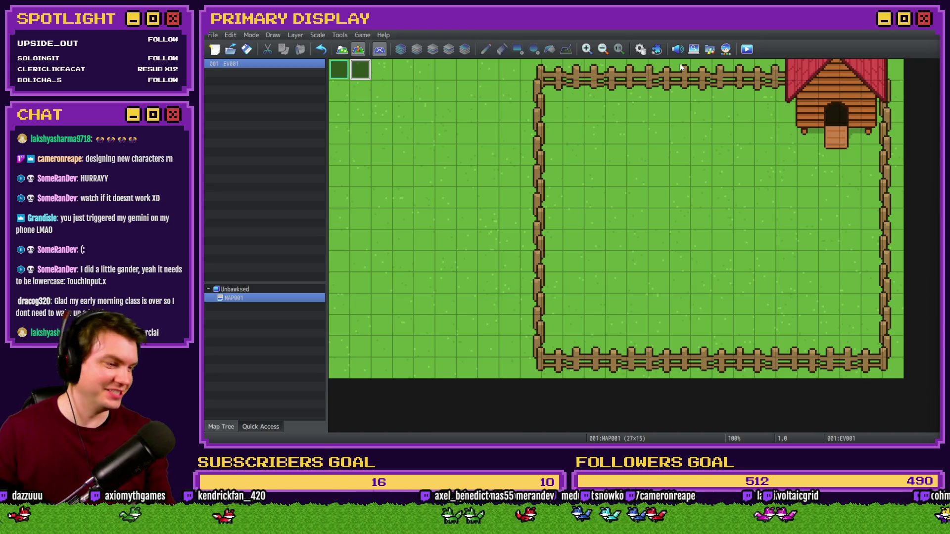
# Step: Open the Plugin Manager and close it without changes
pyautogui.click(656, 49)
pyautogui.click(638, 372)
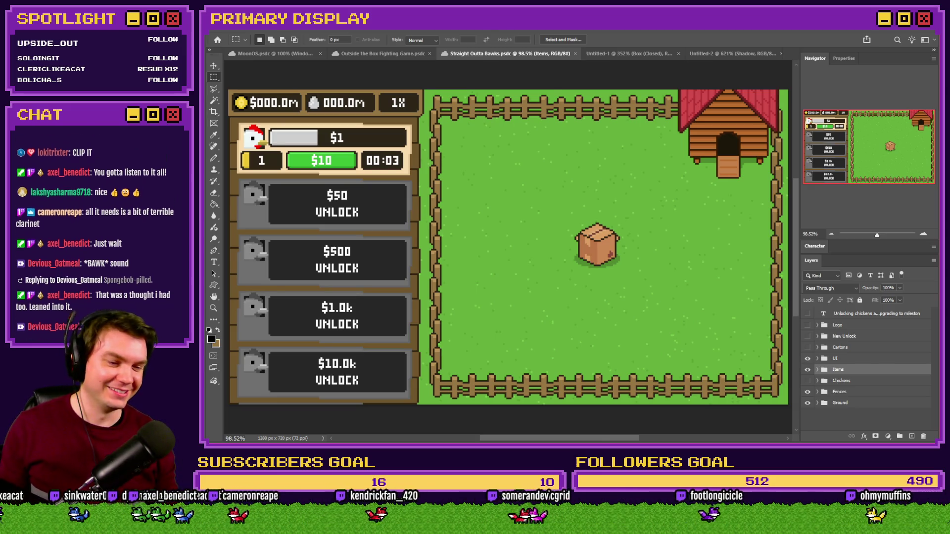
# Step: Switch back to the RPG Maker MZ editor
pyautogui.hotkey('alt', 'Tab')
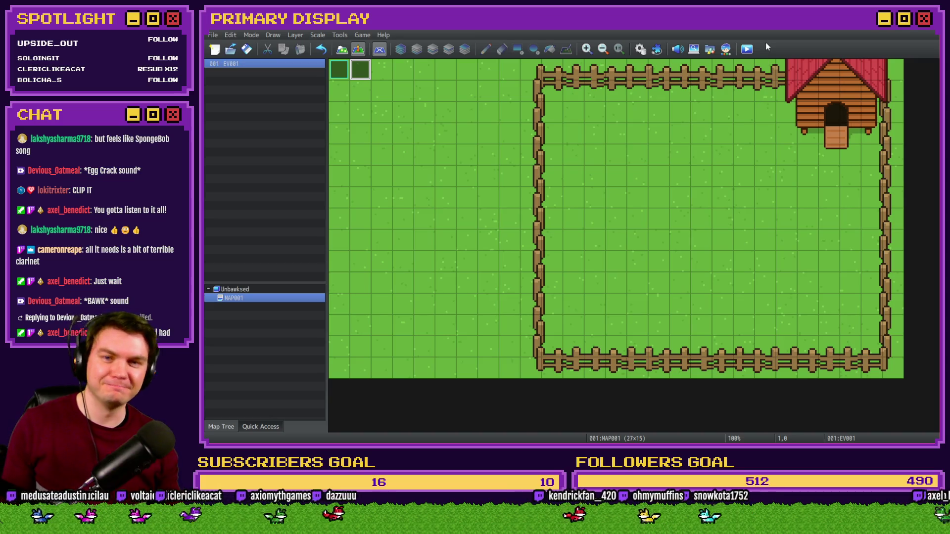
# Step: Open the Database on the cursorPosition common event and select its mouseY command
pyautogui.click(646, 52)
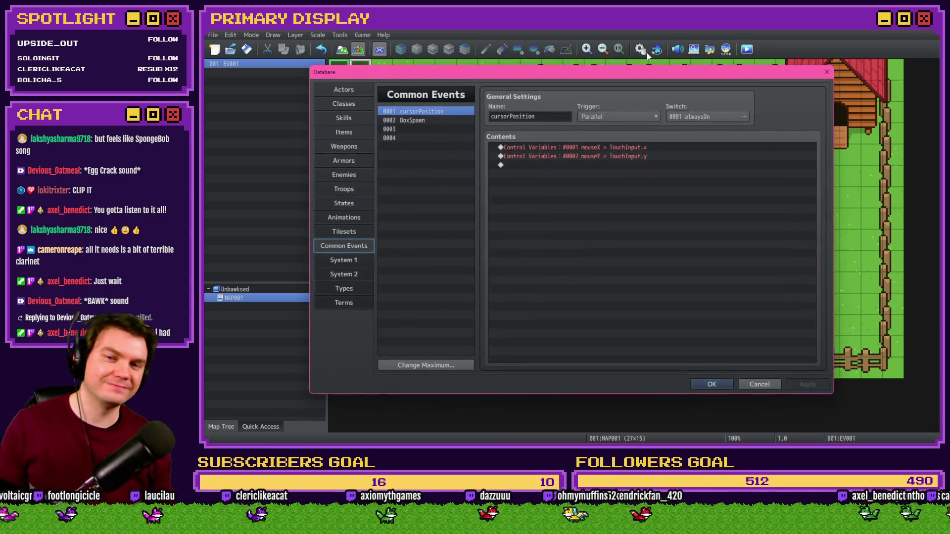
pyautogui.click(449, 121)
pyautogui.click(448, 112)
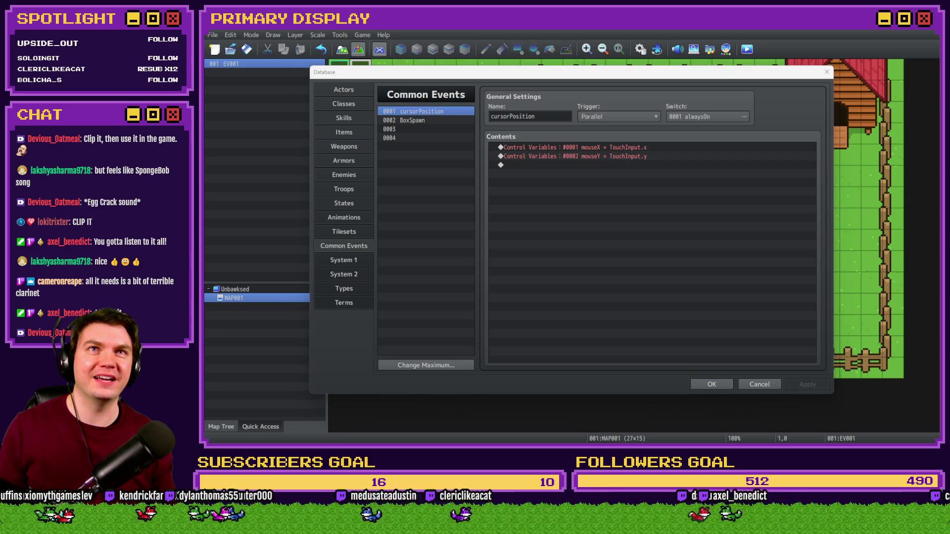
pyautogui.click(658, 189)
pyautogui.click(622, 156)
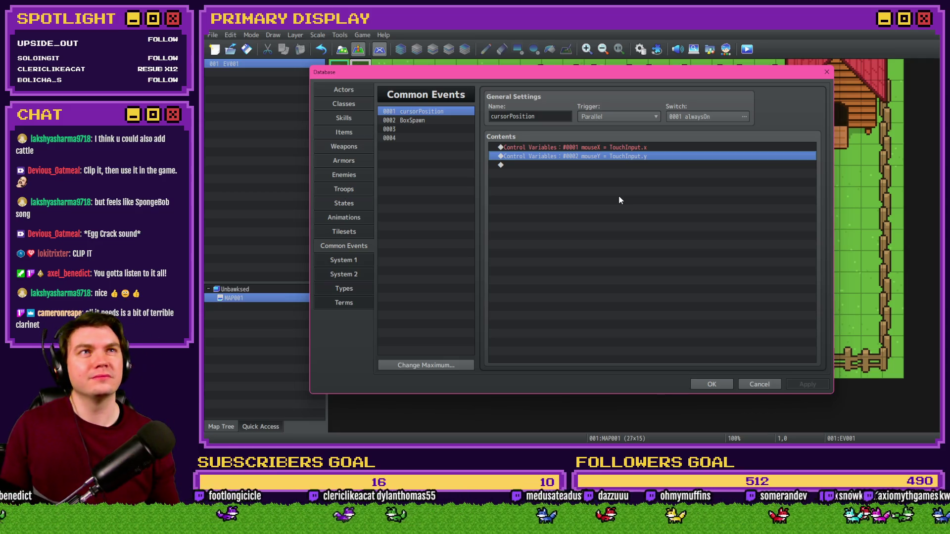
# Step: Step through cursorPosition's command lines, then view the BoxSpawn common event
pyautogui.click(612, 165)
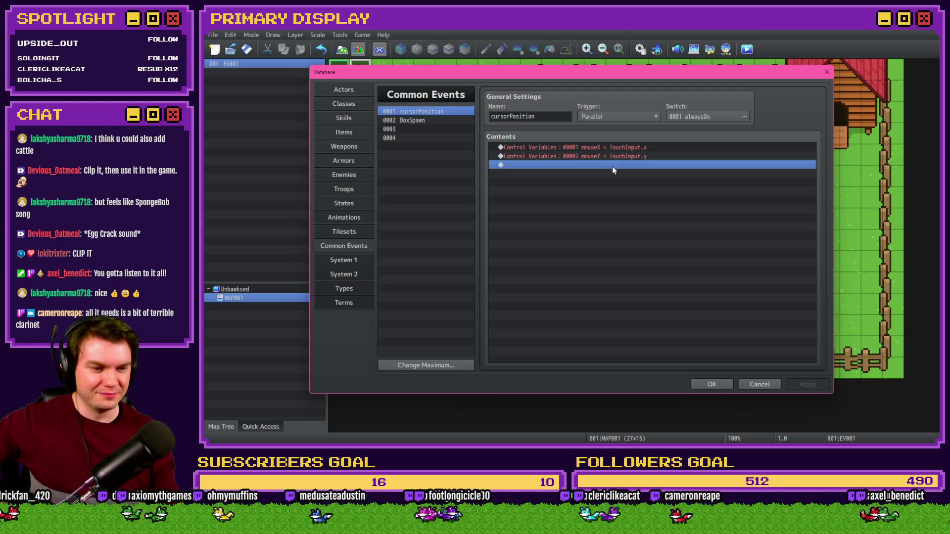
pyautogui.press('Up')
pyautogui.press('Up')
pyautogui.press('Down')
pyautogui.press('Down')
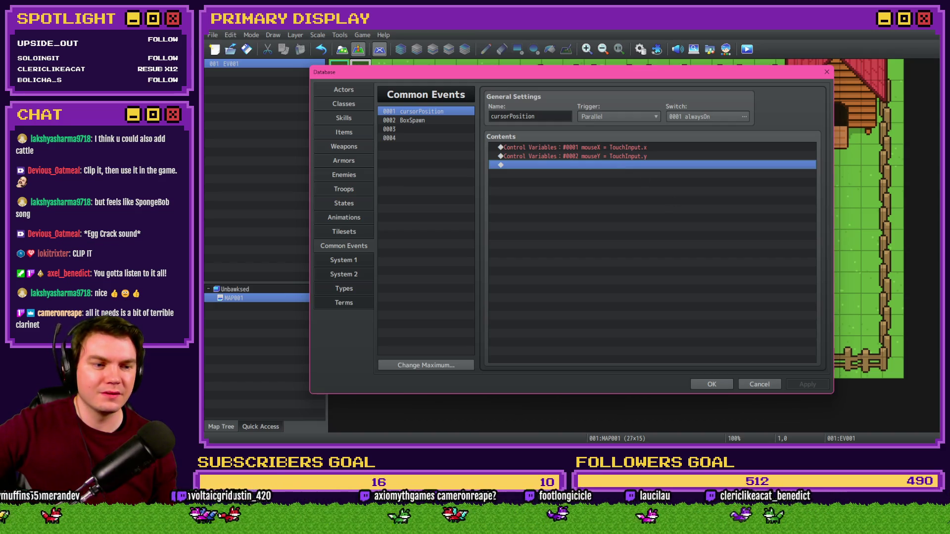
pyautogui.press('Up')
pyautogui.press('Up')
pyautogui.press('Down')
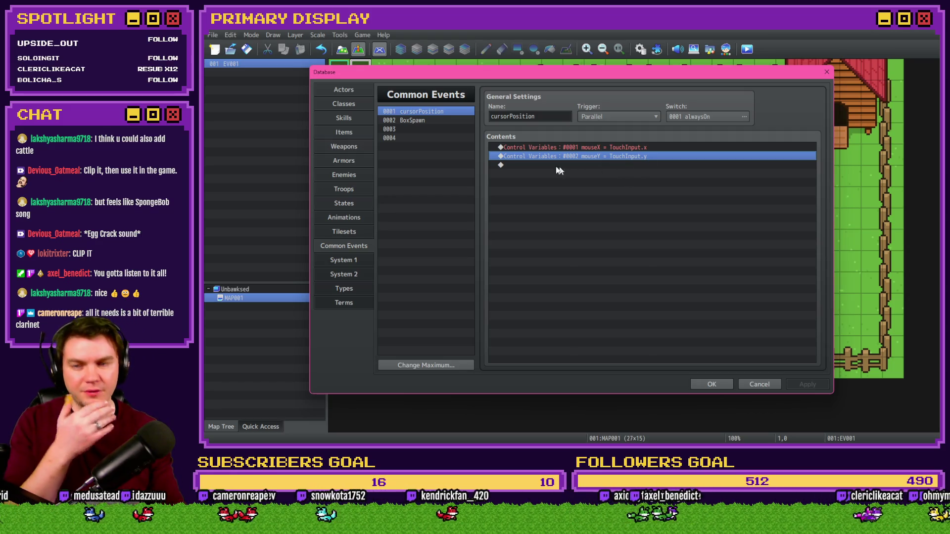
pyautogui.click(439, 122)
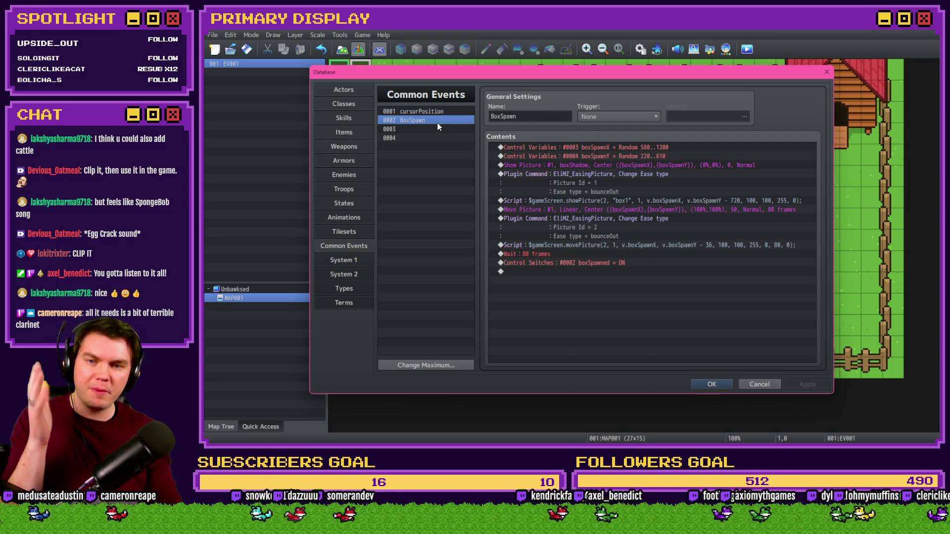
# Step: Review the cursorPosition and BoxSpawn common events, then select empty slot 0003 for naming
pyautogui.click(446, 112)
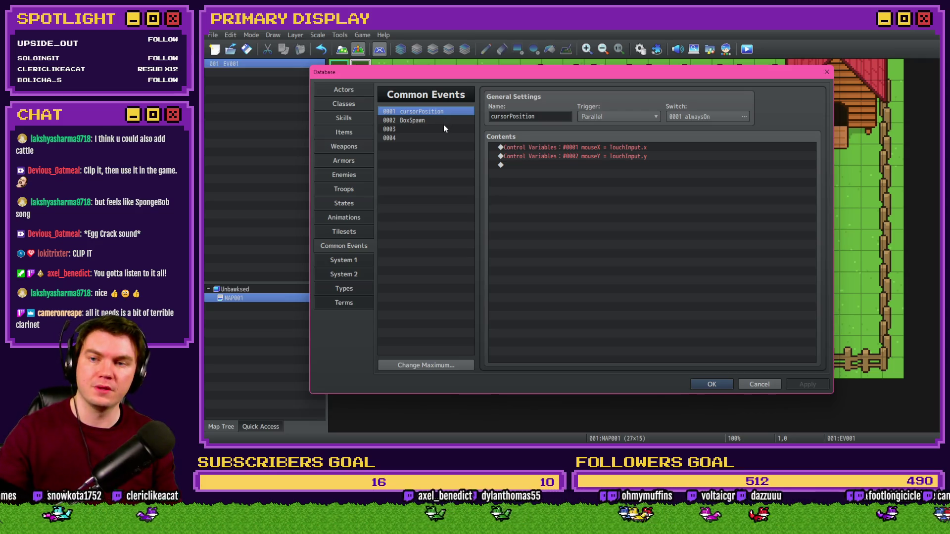
pyautogui.click(444, 121)
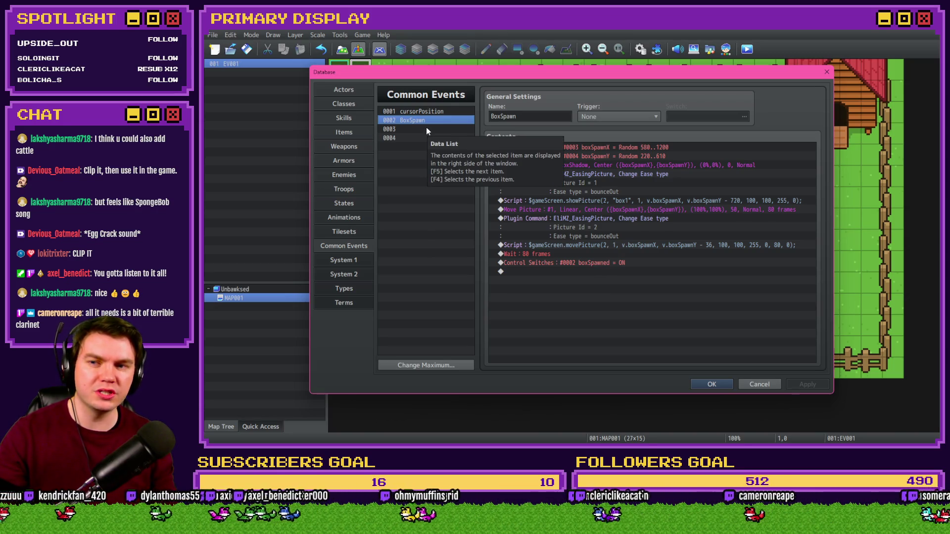
pyautogui.click(426, 129)
pyautogui.click(520, 119)
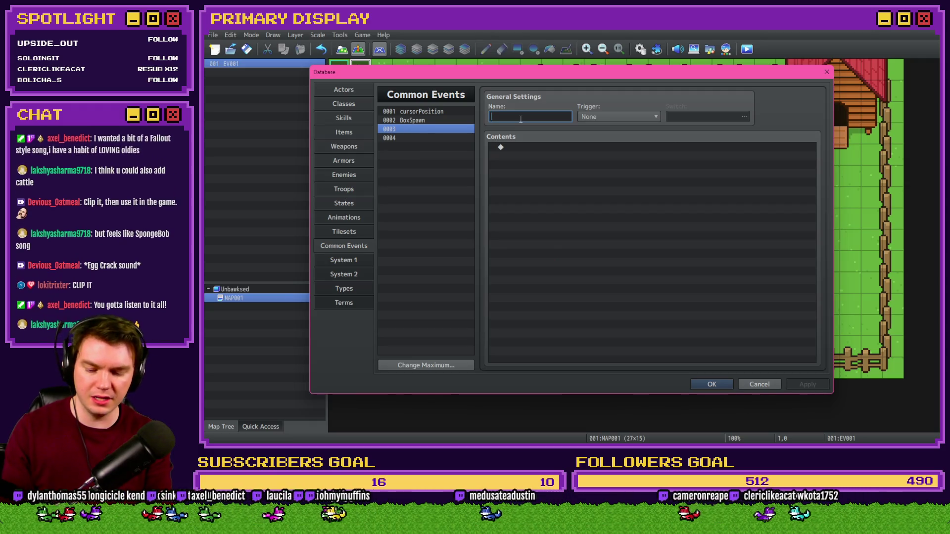
pyautogui.write('openBox')
pyautogui.click(619, 117)
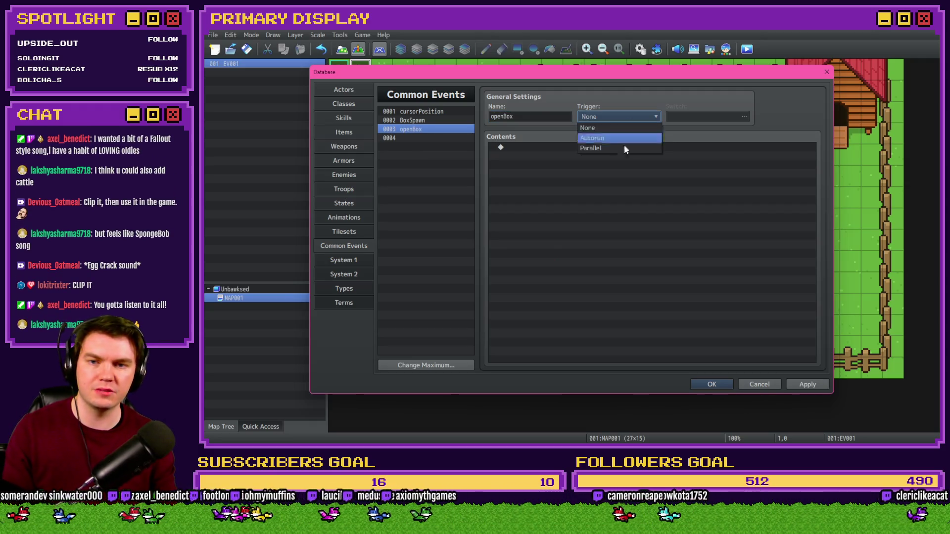
pyautogui.click(624, 147)
pyautogui.click(699, 116)
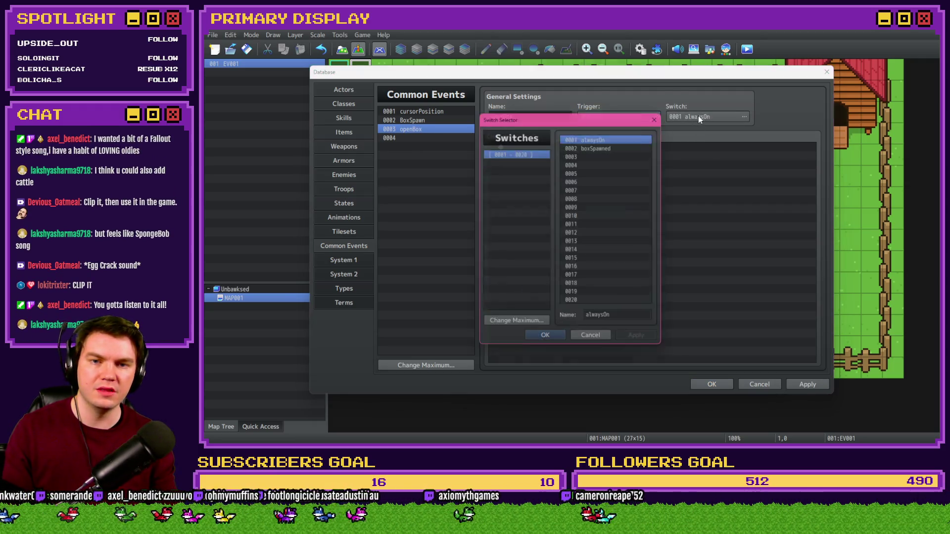
pyautogui.doubleClick(612, 146)
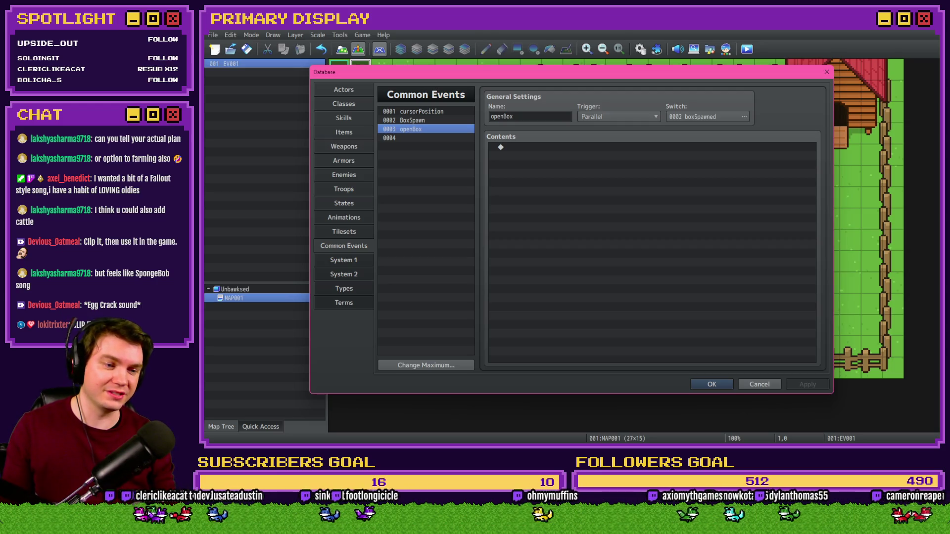
pyautogui.click(573, 182)
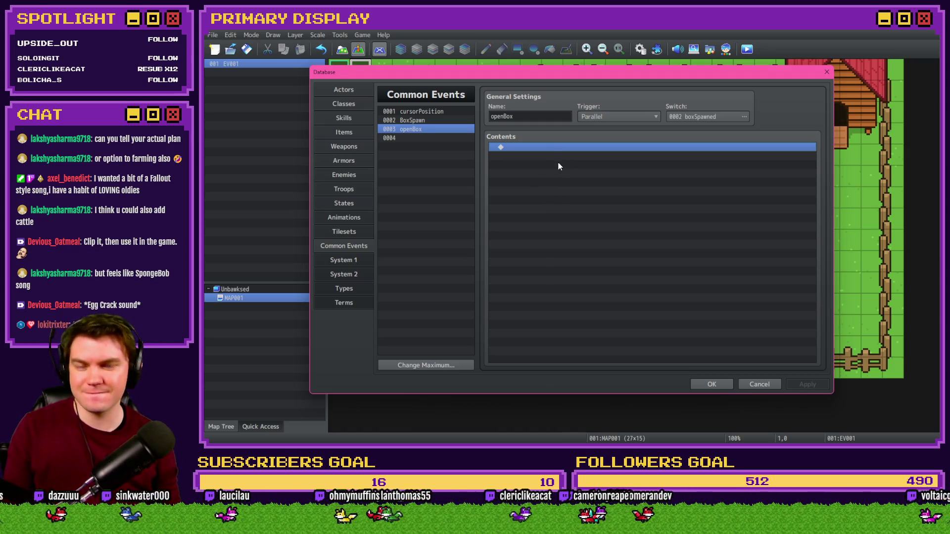
# Step: Insert a Conditional Branch into openBox with a Script condition reading 'v.'
pyautogui.doubleClick(563, 149)
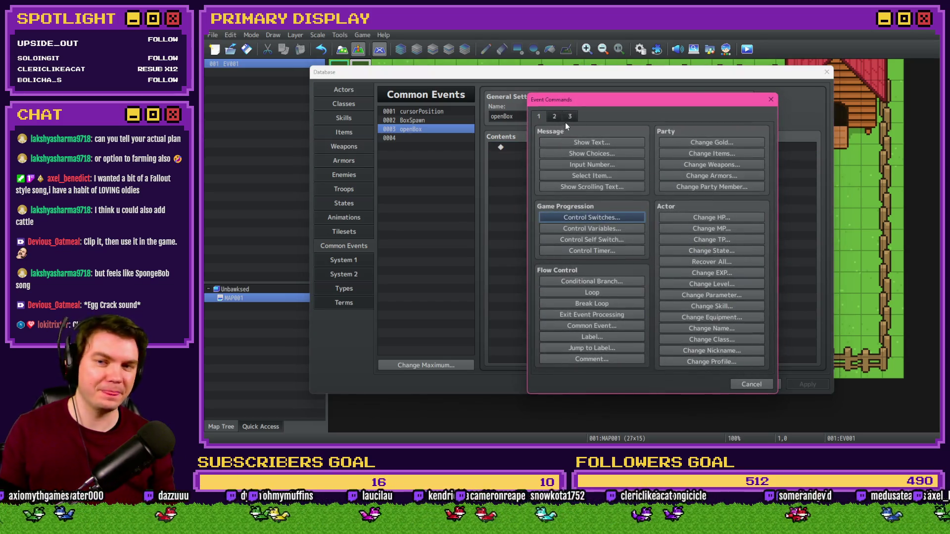
pyautogui.click(569, 119)
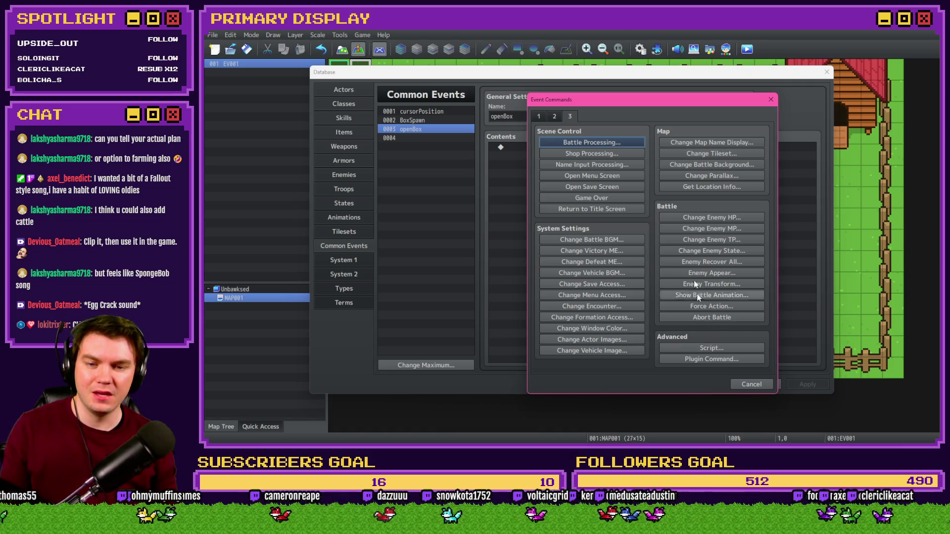
pyautogui.click(539, 117)
pyautogui.click(590, 285)
pyautogui.click(605, 176)
pyautogui.click(558, 290)
pyautogui.click(632, 290)
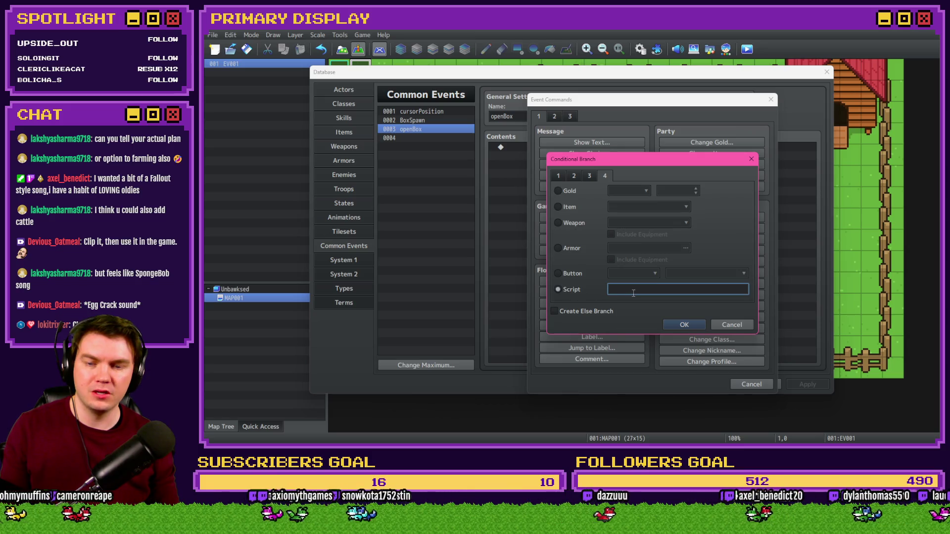
pyautogui.write('v.')
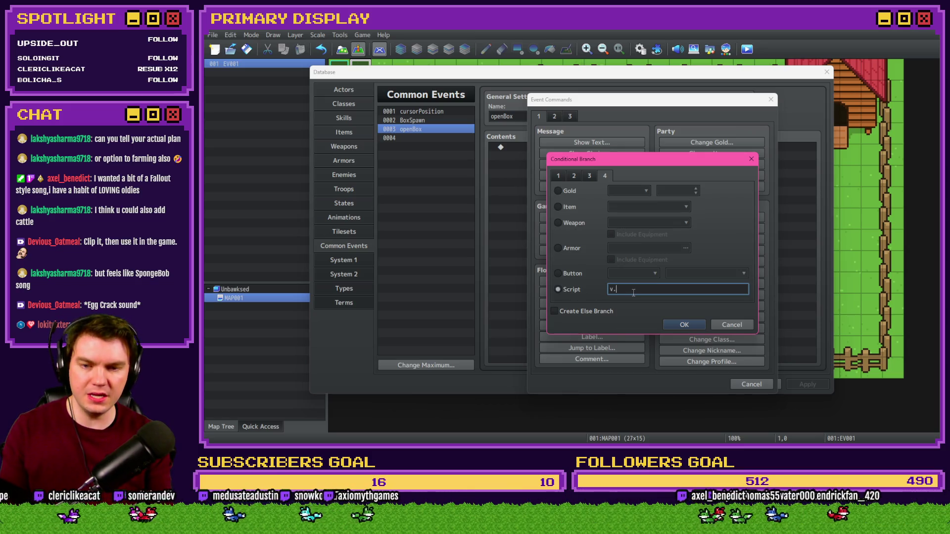
pyautogui.click(684, 325)
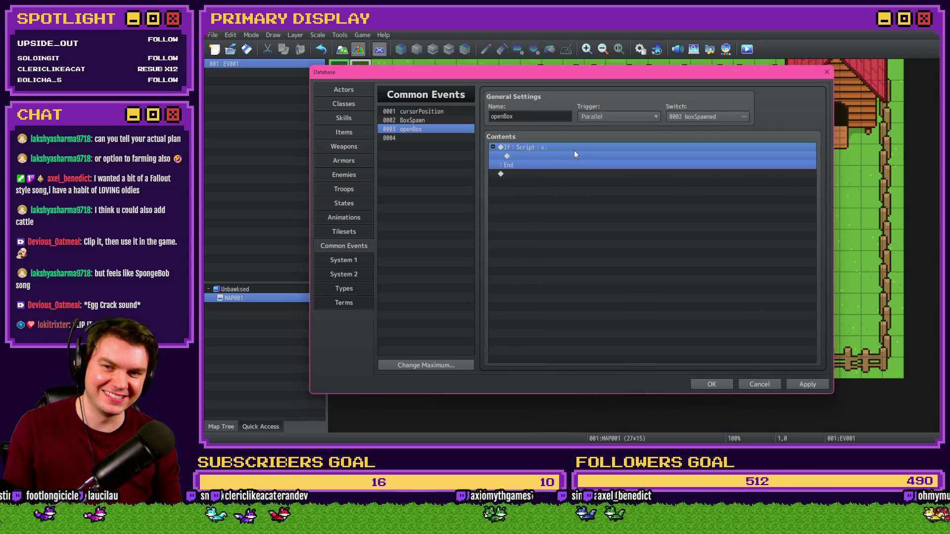
# Step: Check the game variable names in Control Variables, then reopen the script branch for editing
pyautogui.doubleClick(574, 150)
pyautogui.click(611, 232)
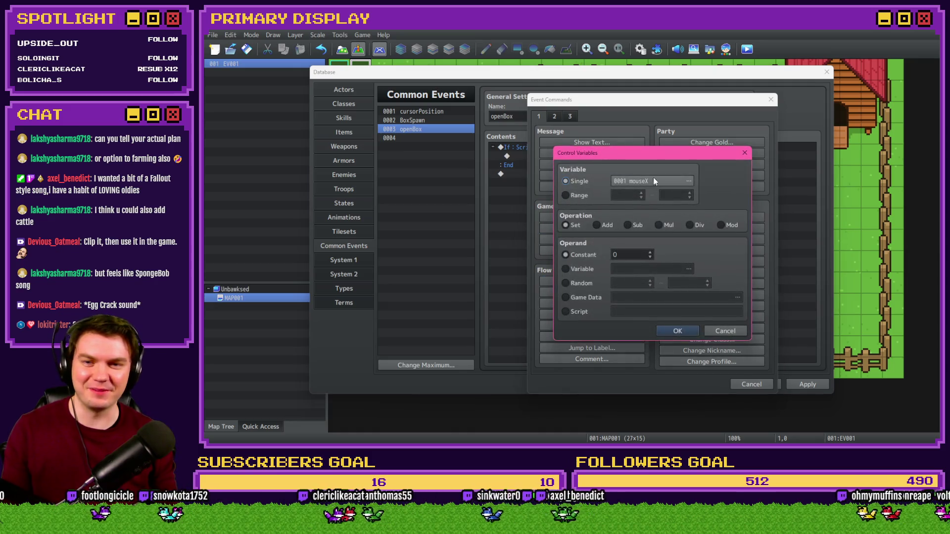
pyautogui.press('Escape')
pyautogui.press('Escape')
pyautogui.doubleClick(591, 162)
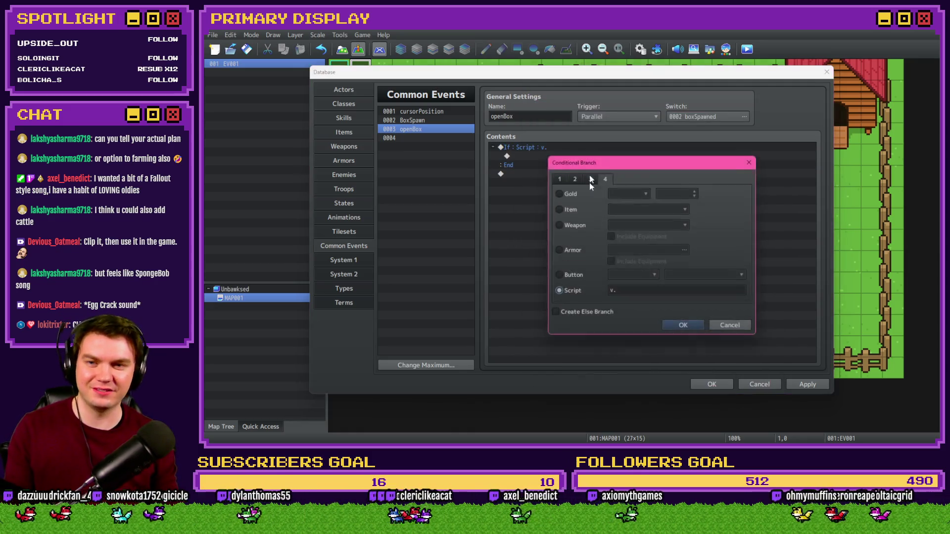
# Step: Extend the branch condition to 'v.mouseX >= v.' and save it
pyautogui.write('mouseX ')
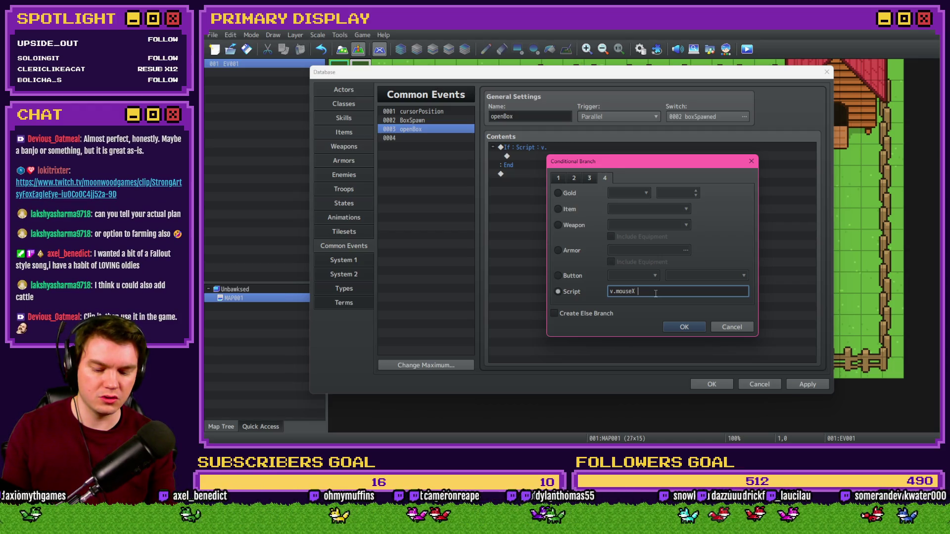
pyautogui.write('>=')
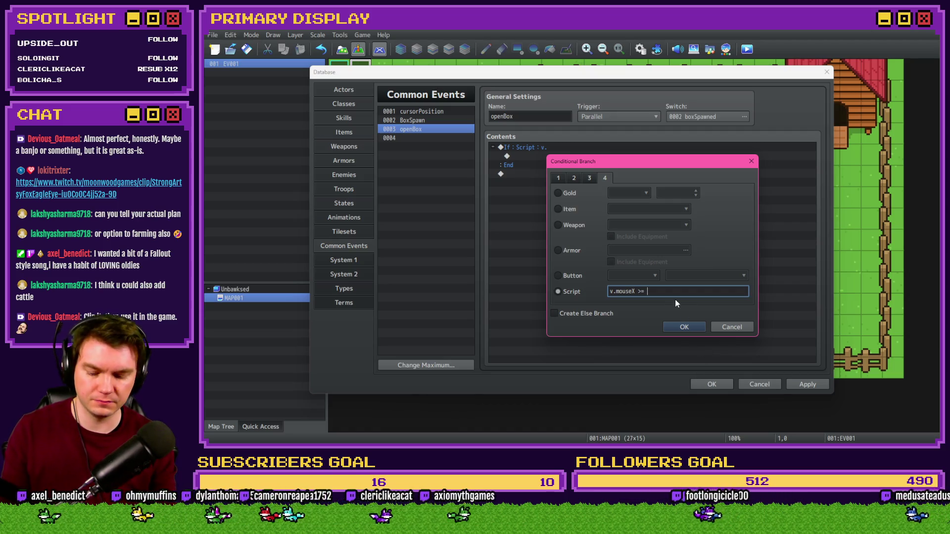
pyautogui.write('.')
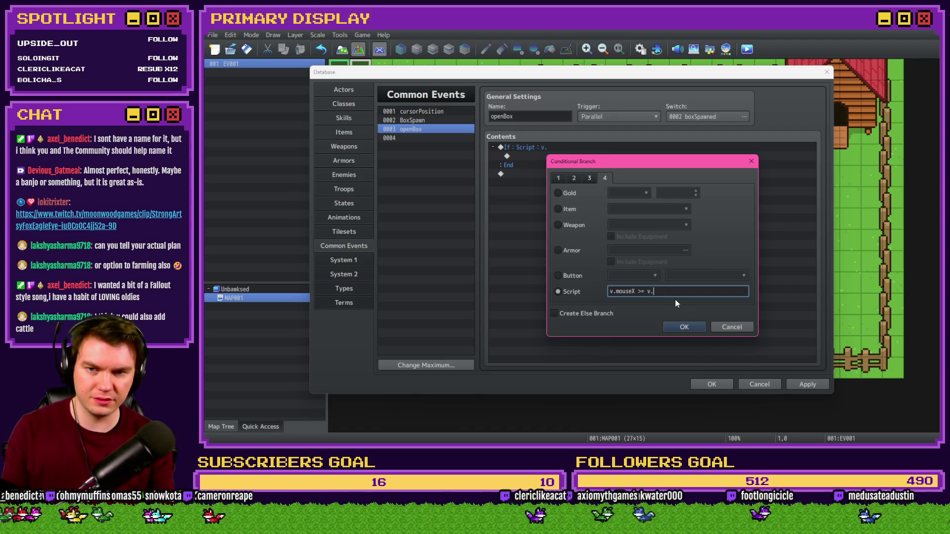
pyautogui.click(670, 330)
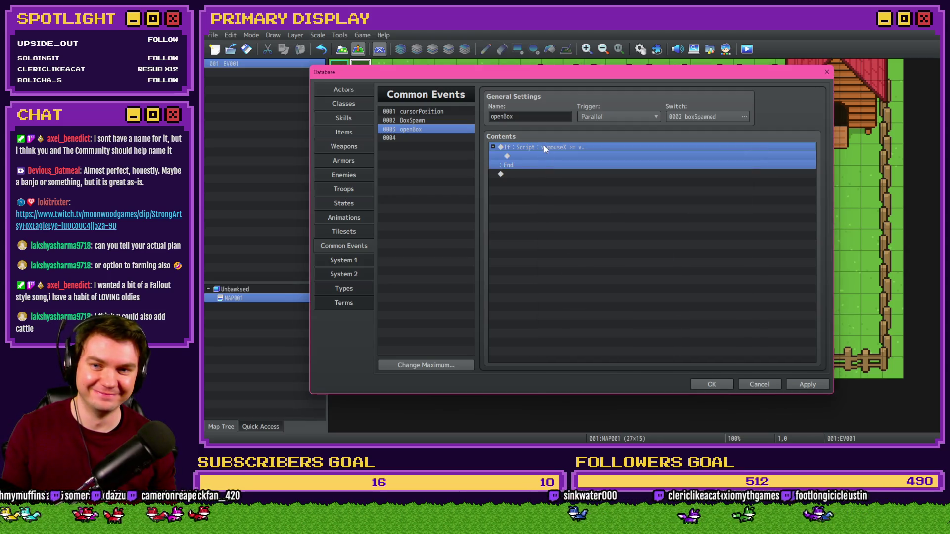
# Step: Look up the boxSpawnX variable name, finish the condition as 'v.mouseX >= (v.boxSpawnX - )', then switch to the itch.io jam page
pyautogui.doubleClick(543, 154)
pyautogui.click(621, 228)
pyautogui.click(688, 153)
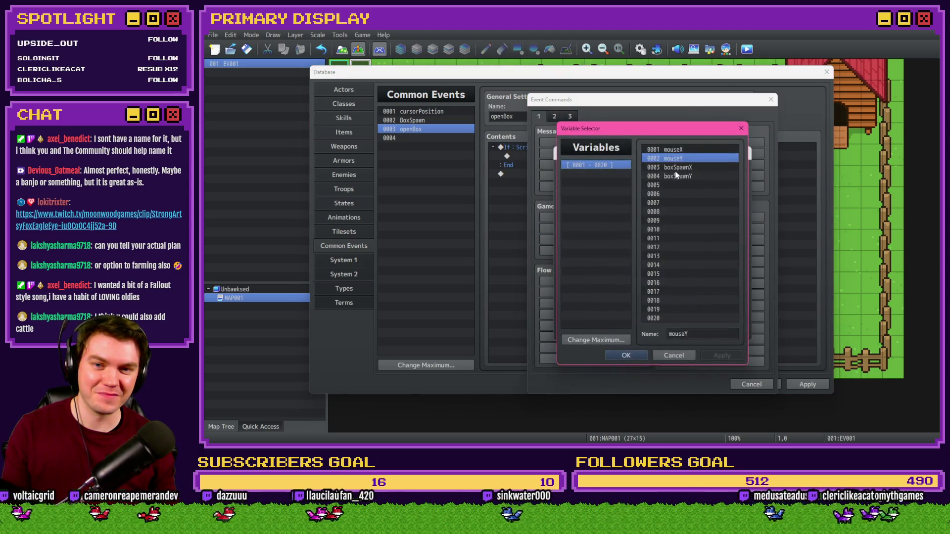
pyautogui.press('Escape')
pyautogui.press('Escape')
pyautogui.press('Escape')
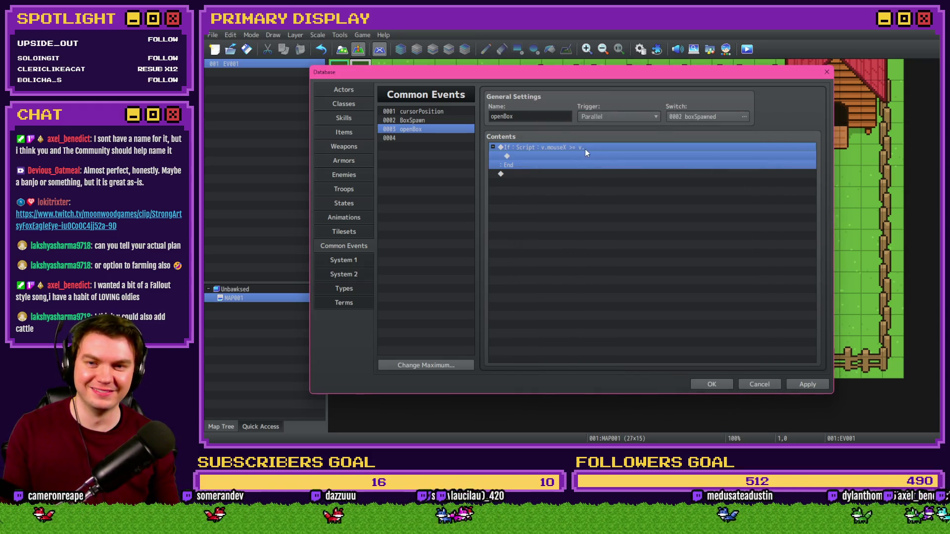
pyautogui.doubleClick(585, 149)
pyautogui.write('box')
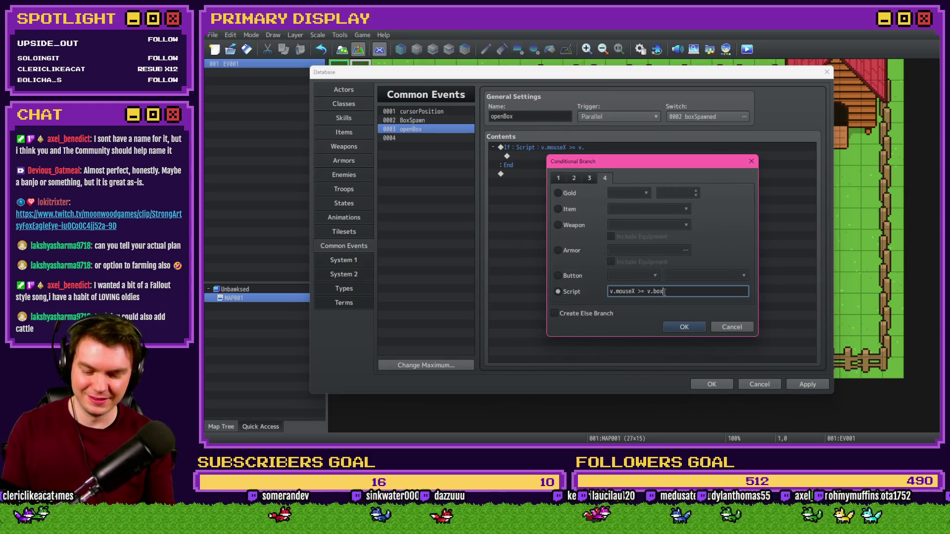
pyautogui.write('SpawnX')
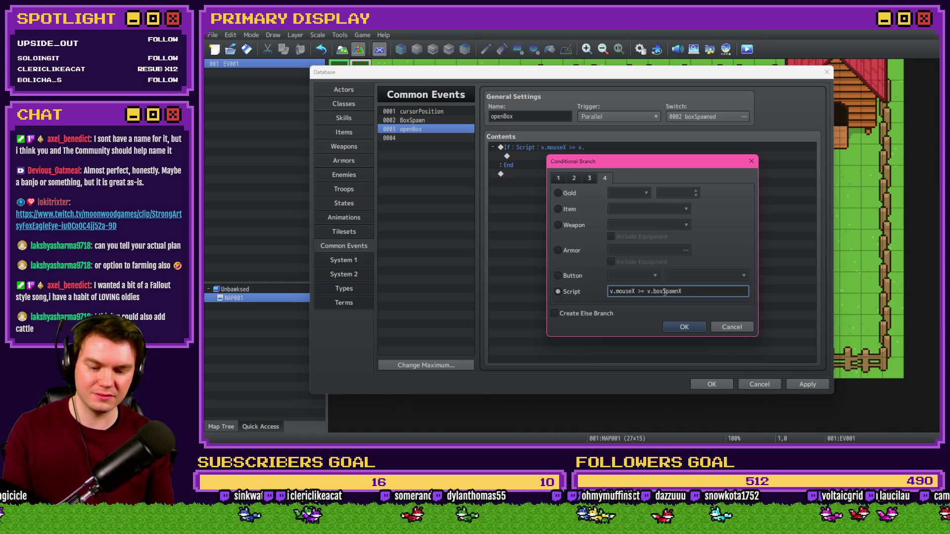
pyautogui.write('(')
pyautogui.press('End')
pyautogui.write(')')
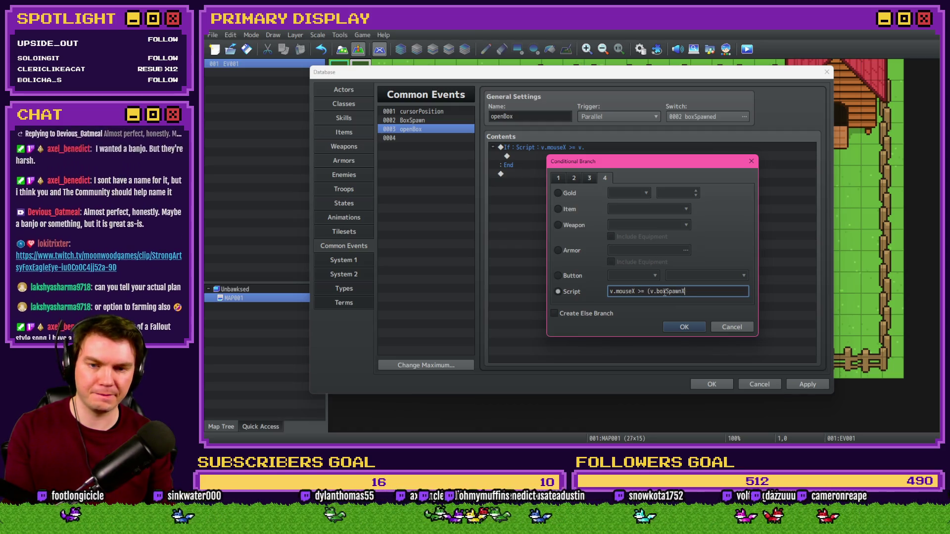
pyautogui.write(' -')
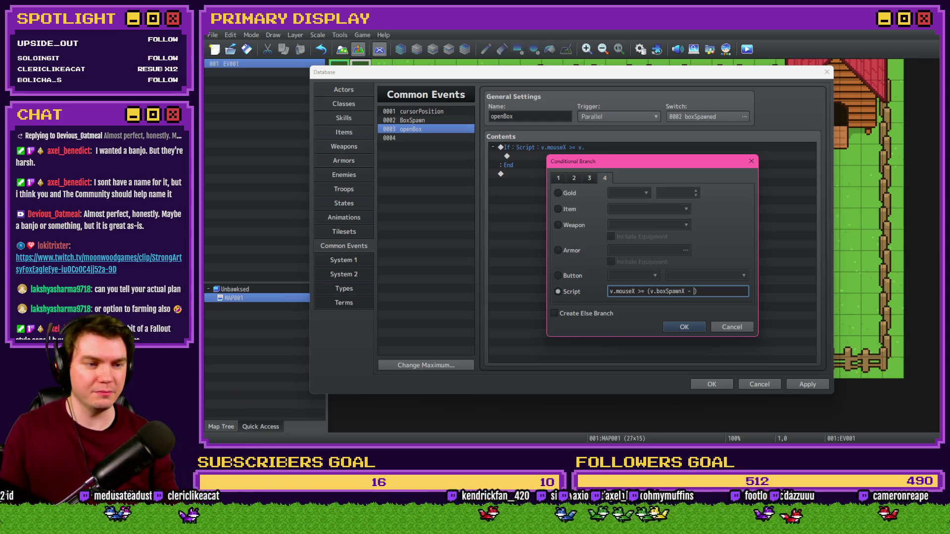
pyautogui.hotkey('alt', 'Tab')
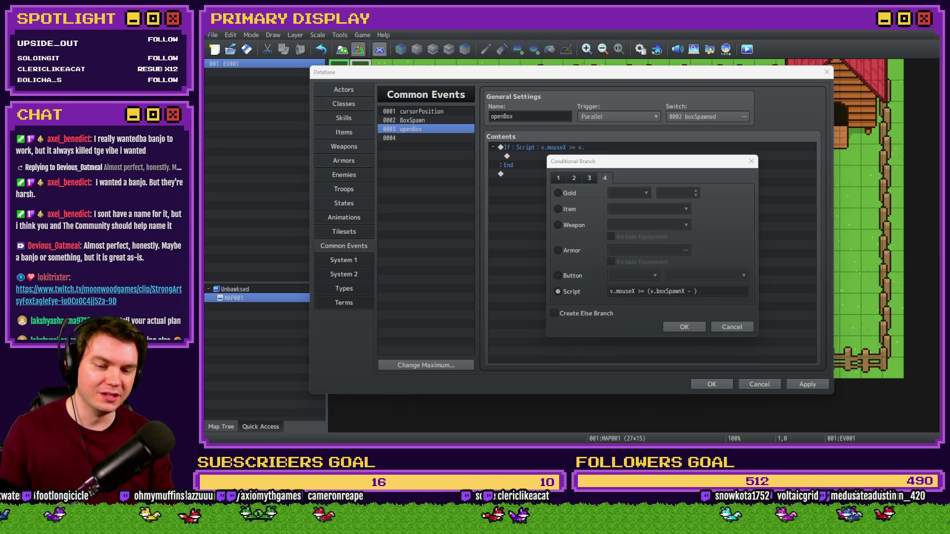
pyautogui.hotkey('alt', 'Tab')
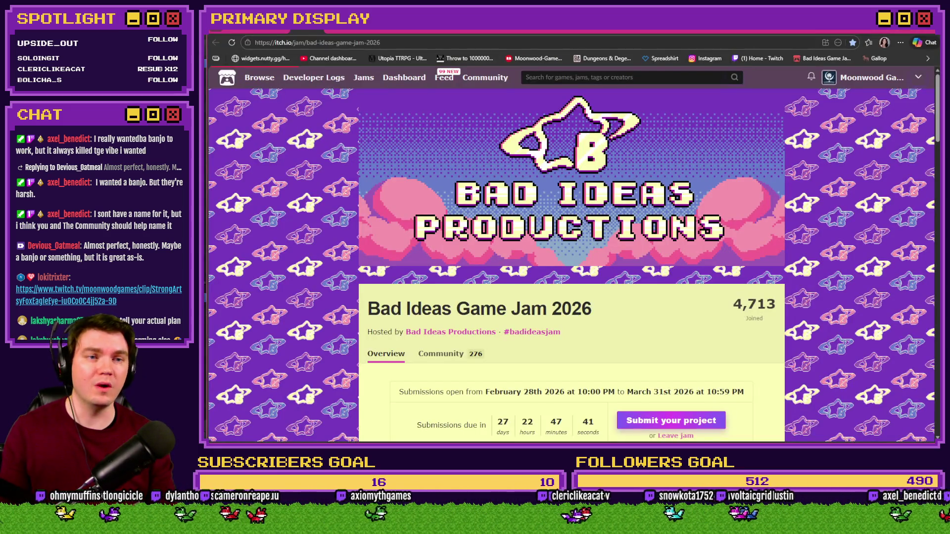
pyautogui.click(463, 31)
pyautogui.click(306, 30)
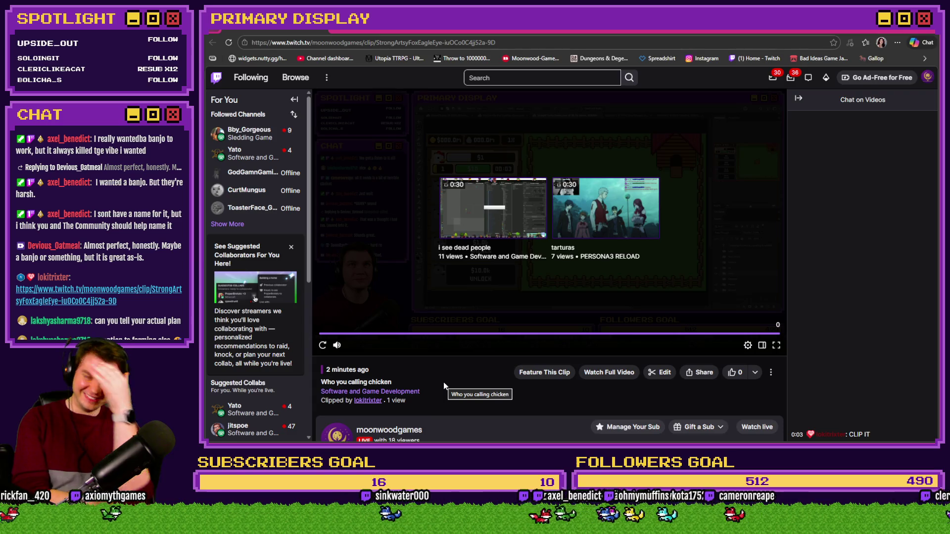
pyautogui.click(325, 346)
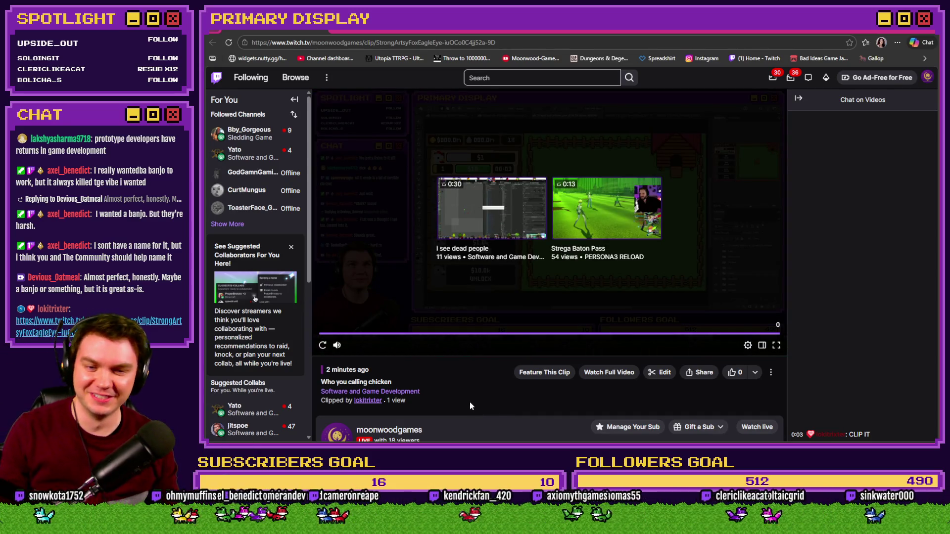
pyautogui.click(323, 346)
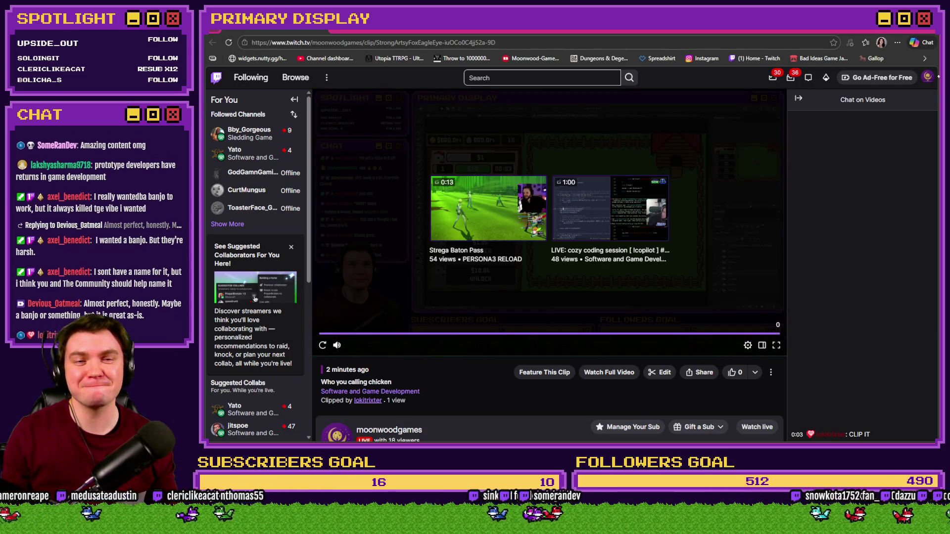
pyautogui.hotkey('ctrl', 'Tab')
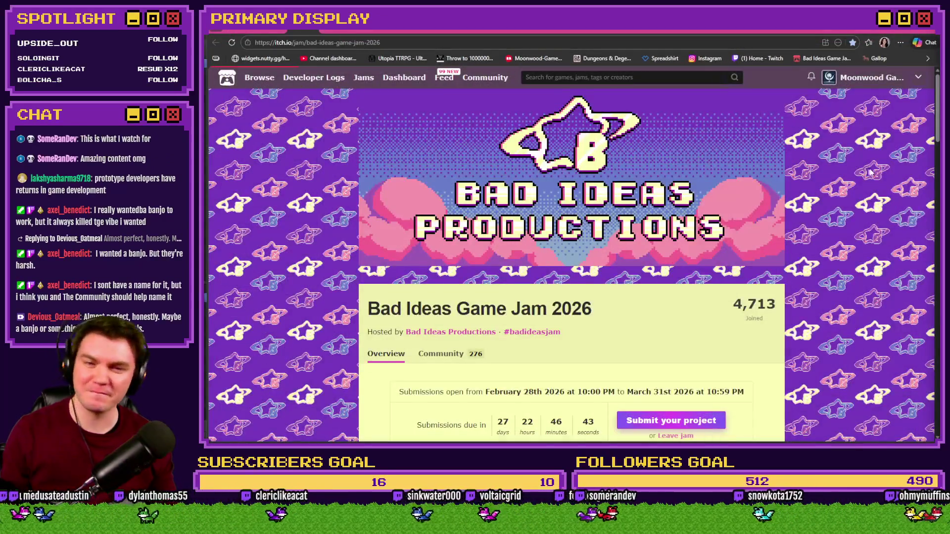
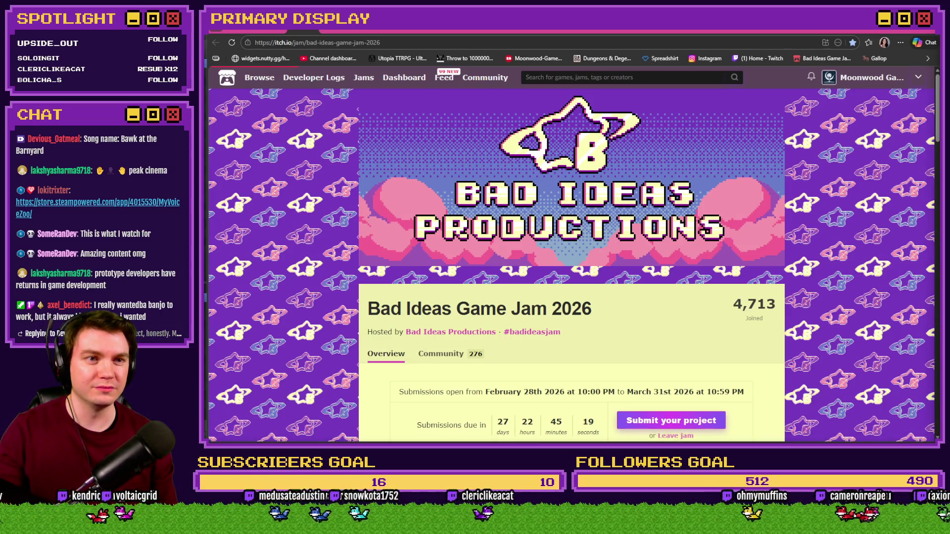
# Step: Play the MyVoiceZoo store trailer, then go back to the Bad Ideas Game Jam 2026 page and RPG Maker
pyautogui.press('super+Up')
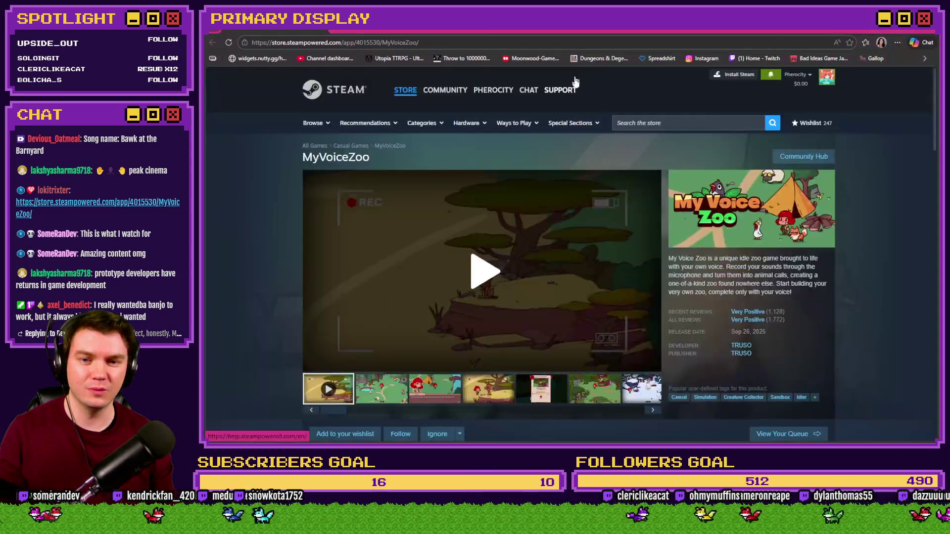
pyautogui.click(453, 321)
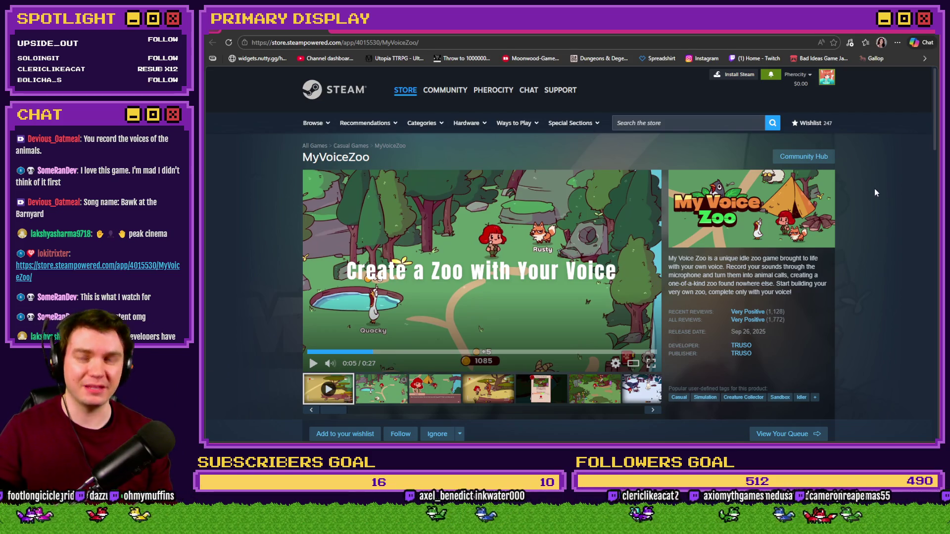
pyautogui.click(819, 58)
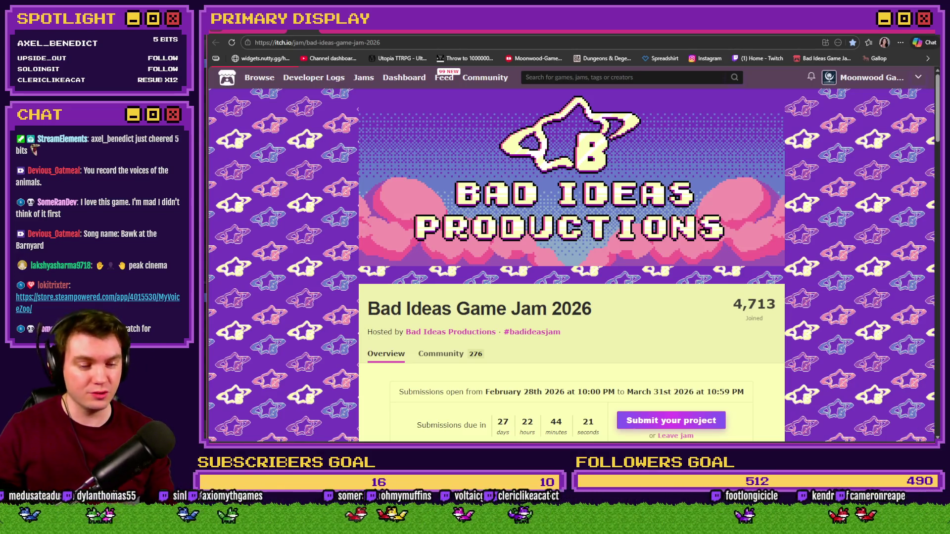
pyautogui.hotkey('alt', 'Tab')
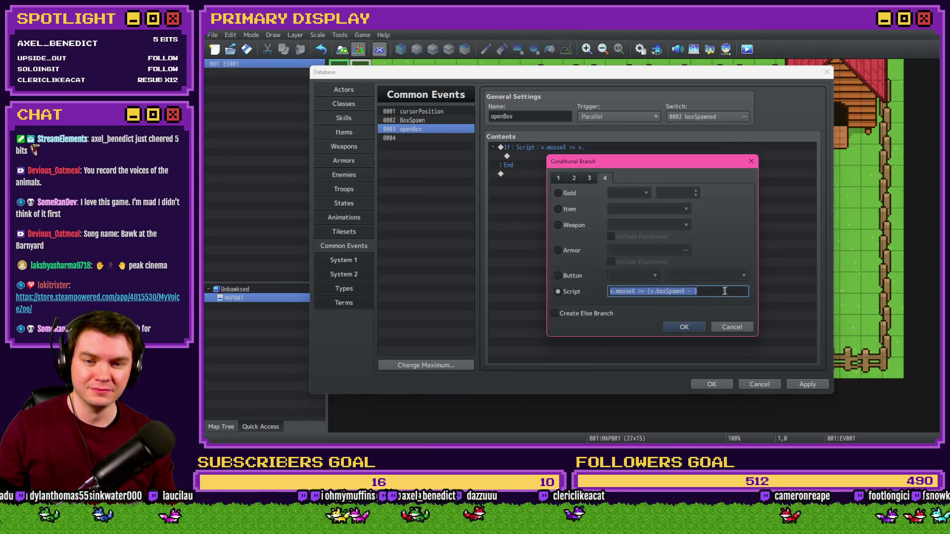
# Step: Place the cursor just before the closing parenthesis of the v.mouseX condition script
pyautogui.click(699, 293)
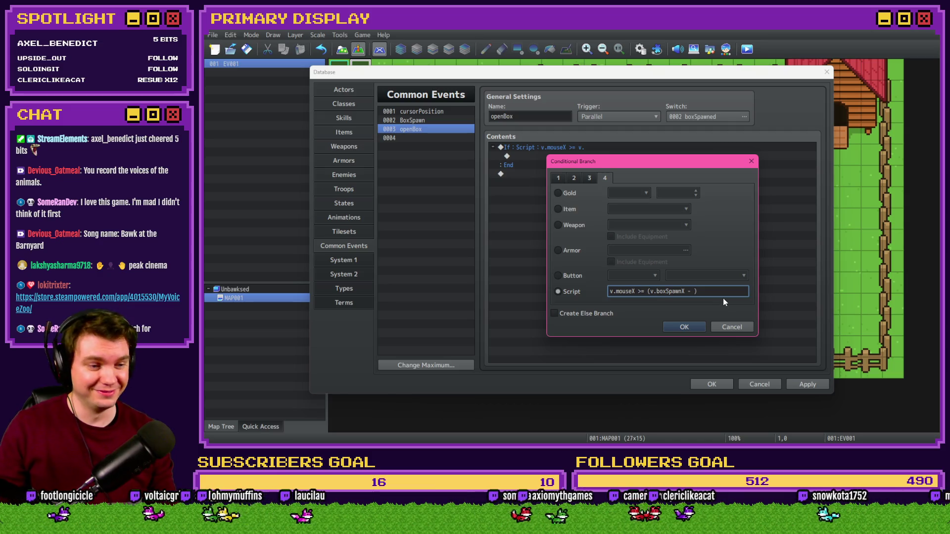
pyautogui.press('Left')
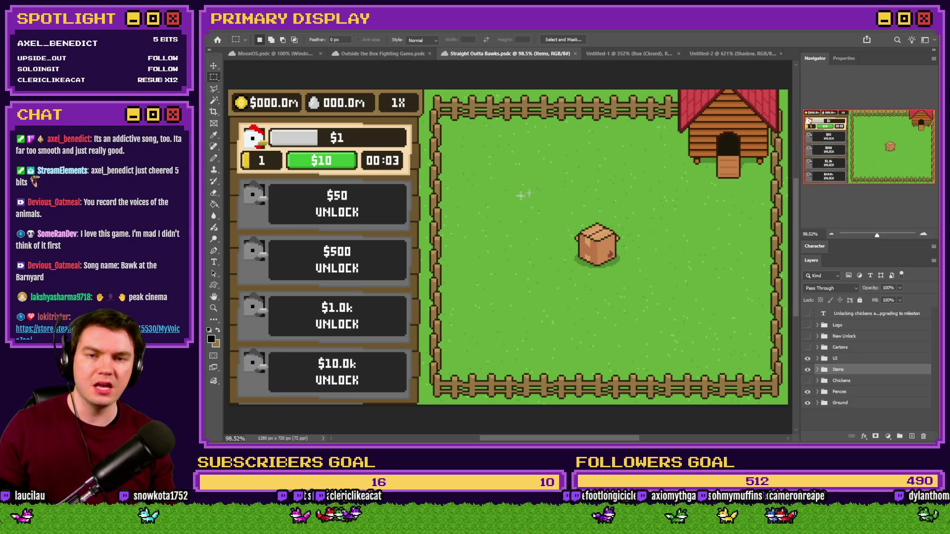
# Step: Marquee-measure the box sprite, the top chicken panel and the fenced grass play area
pyautogui.moveTo(562, 203)
pyautogui.mouseDown()
pyautogui.moveTo(624, 267)
pyautogui.moveTo(624, 280)
pyautogui.mouseUp()
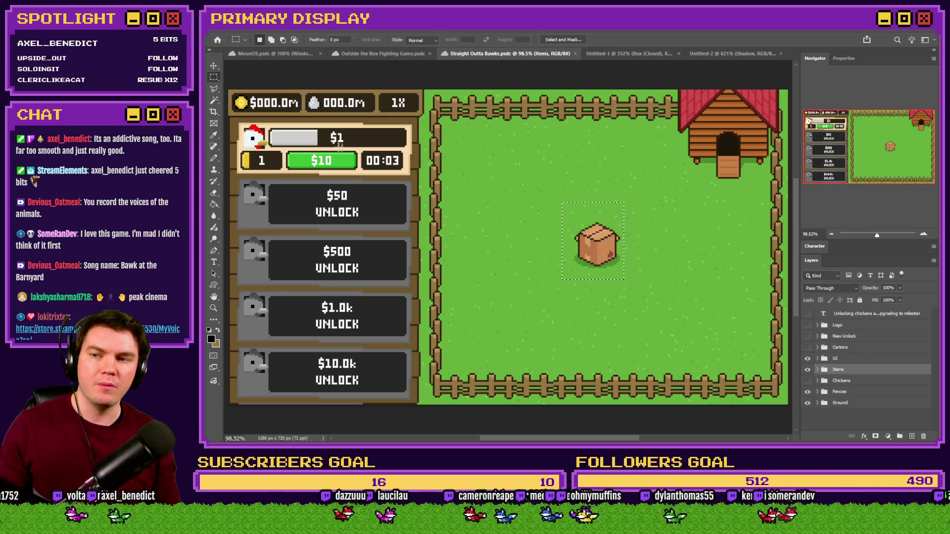
pyautogui.moveTo(236, 122)
pyautogui.mouseDown()
pyautogui.moveTo(389, 153)
pyautogui.moveTo(413, 177)
pyautogui.mouseUp()
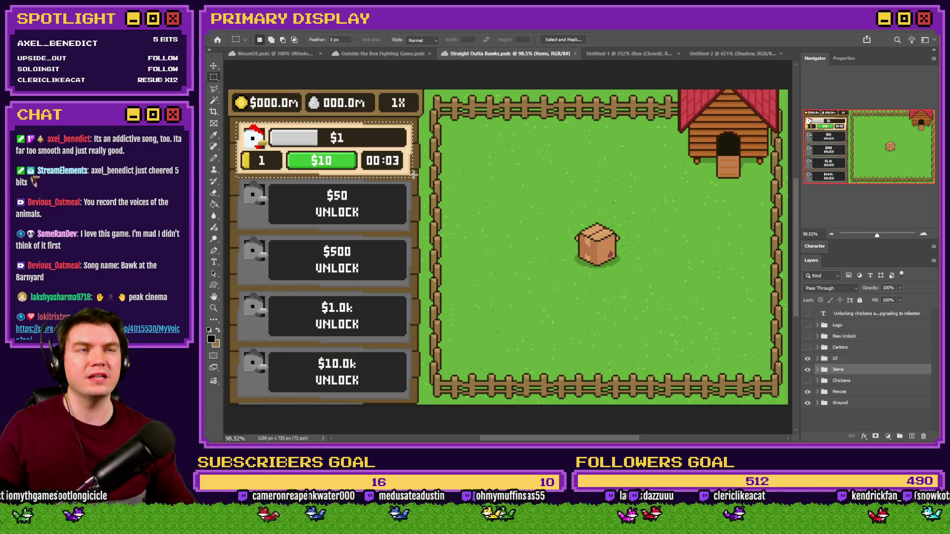
pyautogui.moveTo(706, 147); pyautogui.dragTo(560, 267)
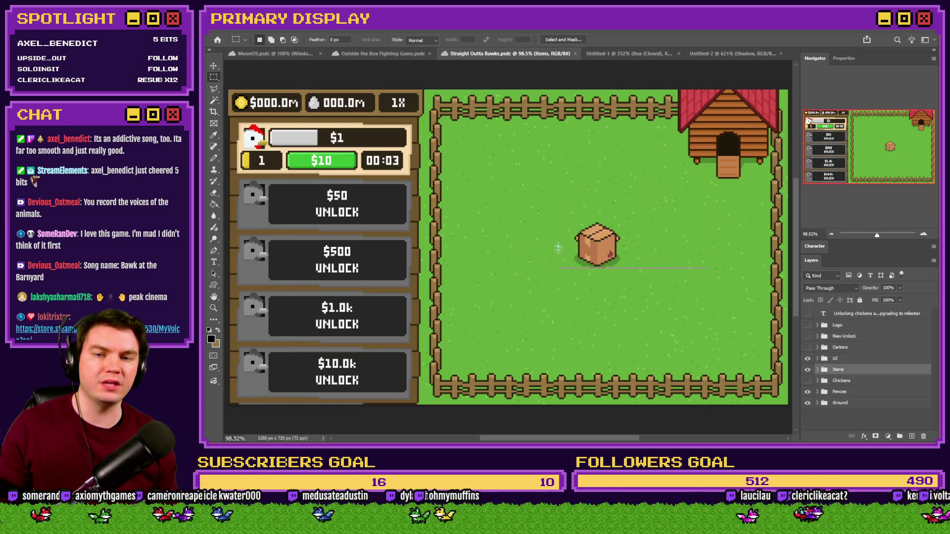
pyautogui.moveTo(239, 123)
pyautogui.mouseDown()
pyautogui.moveTo(356, 170)
pyautogui.moveTo(414, 174)
pyautogui.mouseUp()
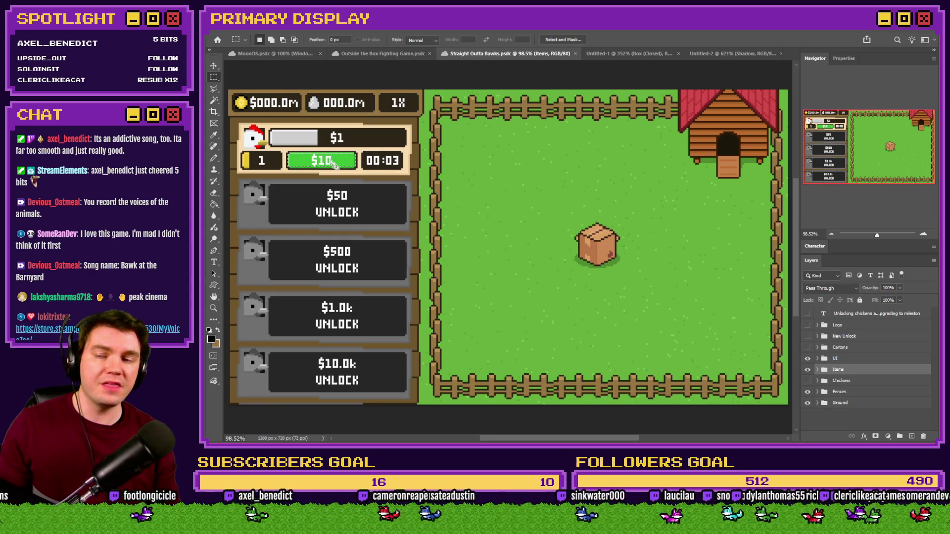
pyautogui.moveTo(239, 124)
pyautogui.mouseDown()
pyautogui.moveTo(431, 151)
pyautogui.moveTo(416, 176)
pyautogui.mouseUp()
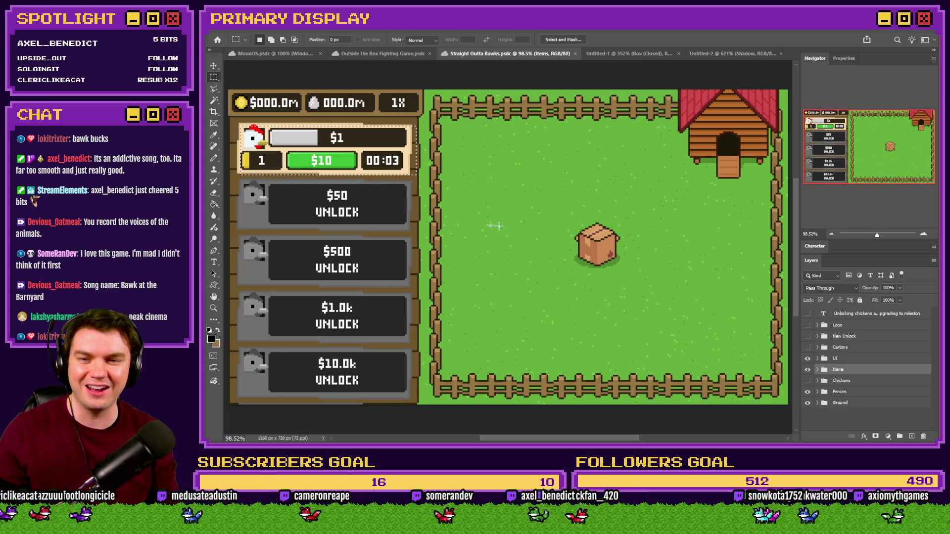
pyautogui.moveTo(449, 125)
pyautogui.mouseDown()
pyautogui.moveTo(777, 339)
pyautogui.moveTo(767, 370)
pyautogui.mouseUp()
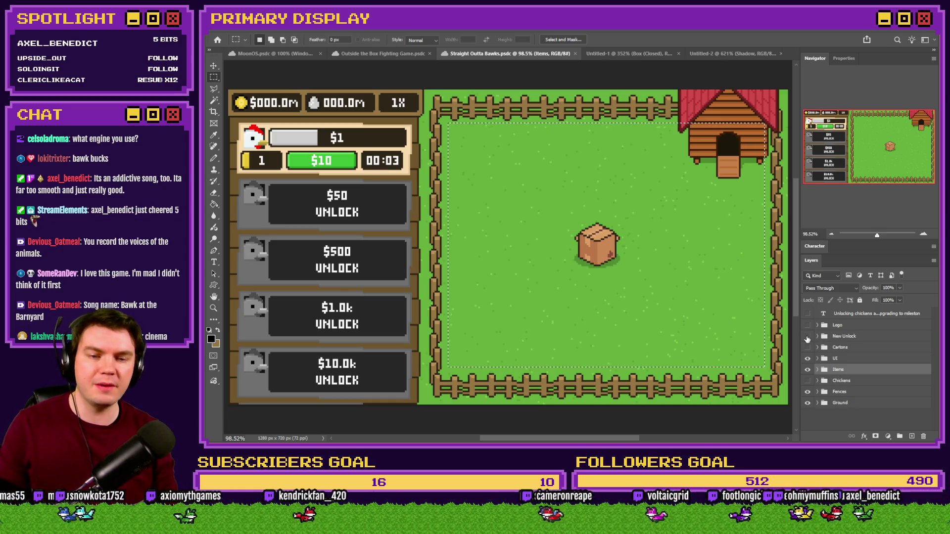
# Step: Preview and hide the UNBAWKSED logo layer, clear the selection, and return to RPG Maker
pyautogui.click(807, 326)
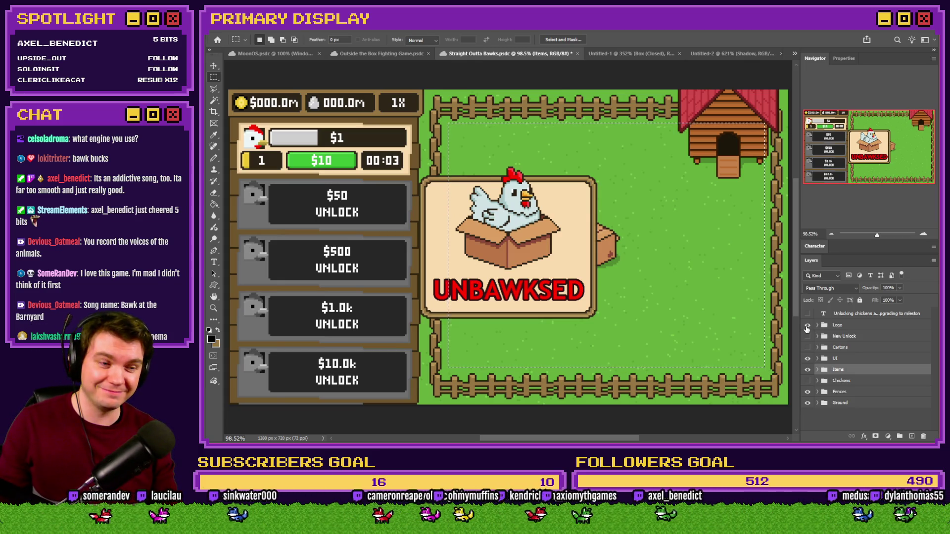
pyautogui.click(807, 326)
pyautogui.click(635, 296)
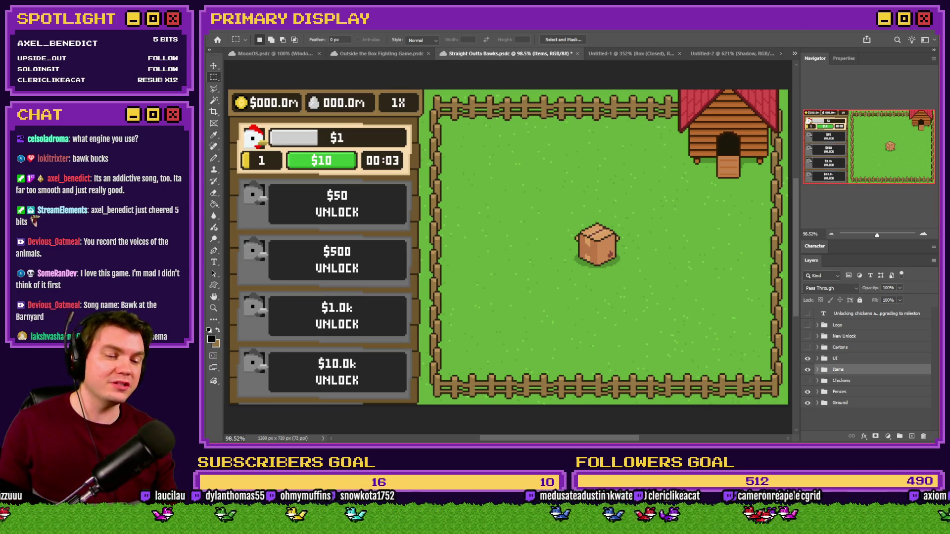
pyautogui.hotkey('alt', 'Tab')
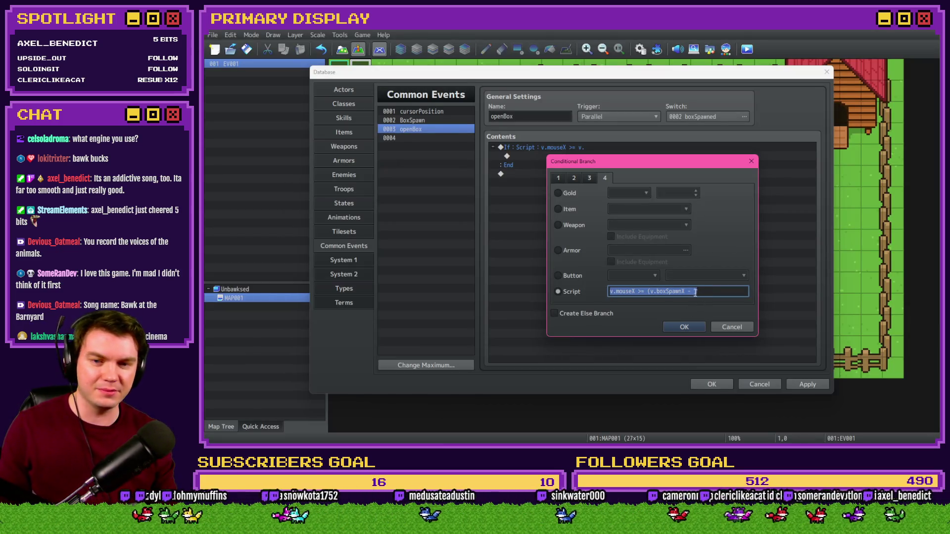
# Step: Refocus the openBox script field, then switch over to the Photoshop mockup
pyautogui.click(695, 292)
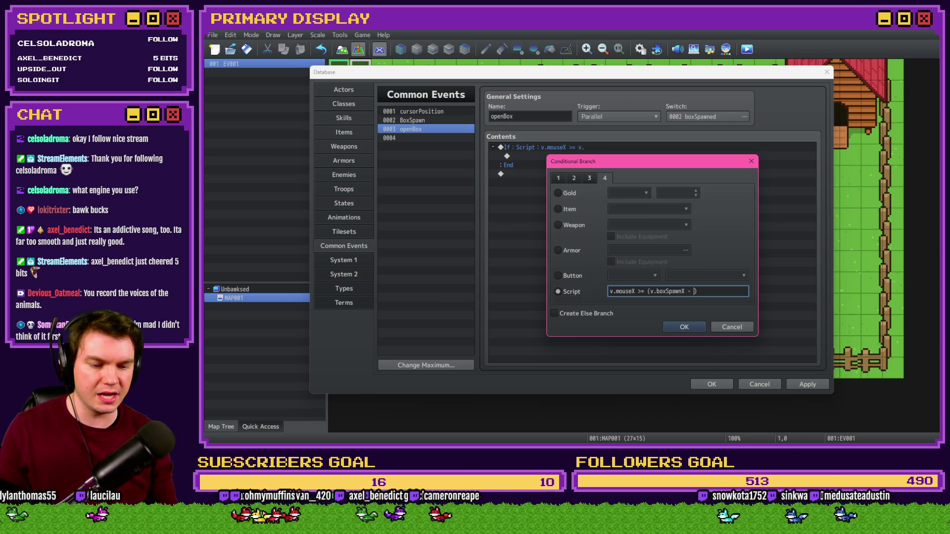
pyautogui.hotkey('alt', 'Tab')
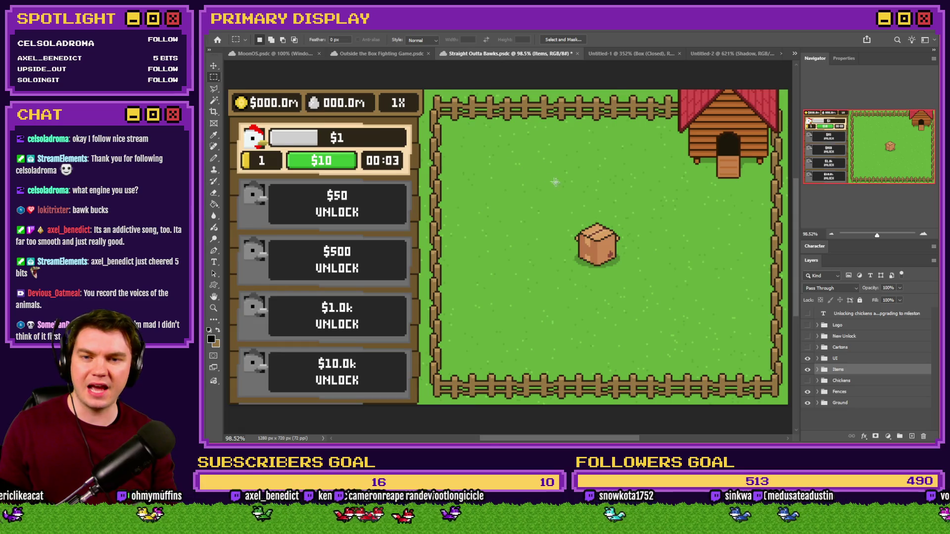
# Step: Zoom onto the box sprite and marquee it corner to corner to read its W/H
pyautogui.scroll(5, 568, 193)
pyautogui.scroll(3, 644, 247)
pyautogui.moveTo(663, 212); pyautogui.dragTo(573, 308)
pyautogui.click(555, 213)
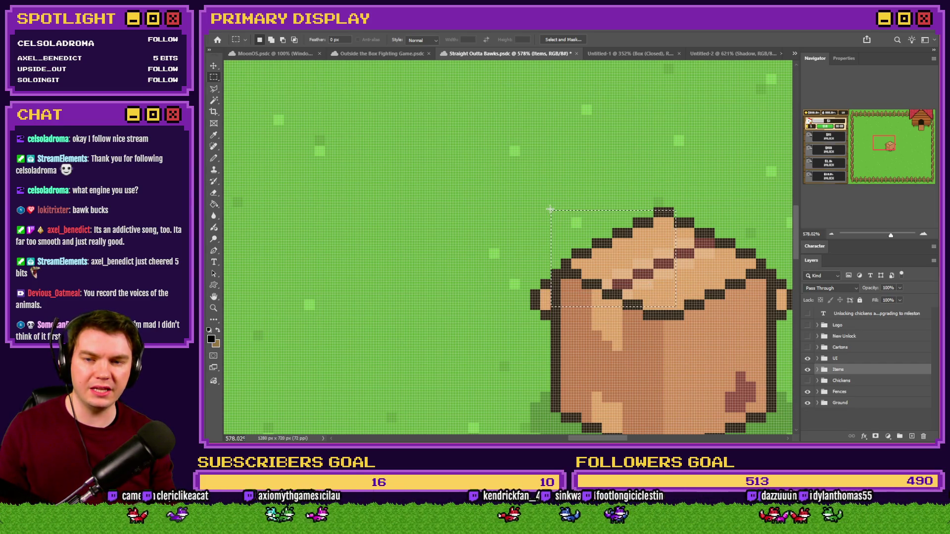
pyautogui.moveTo(551, 209)
pyautogui.mouseDown()
pyautogui.moveTo(668, 255)
pyautogui.moveTo(787, 426)
pyautogui.moveTo(703, 380)
pyautogui.mouseUp()
pyautogui.hotkey('alt', 'Tab')
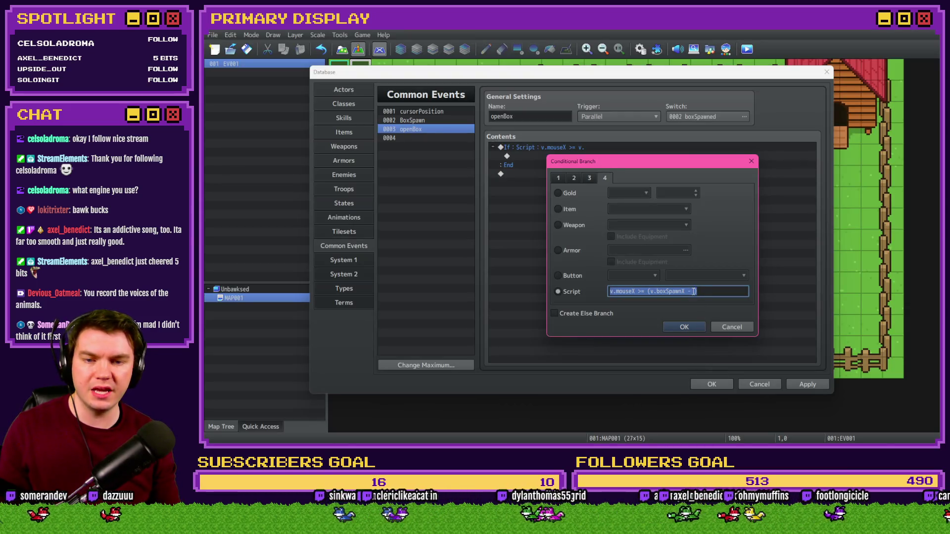
# Step: Add the 44 X offset and a pasted copy changed to compare v.mouseY with v.boxSpawnY
pyautogui.click(694, 292)
pyautogui.write('44) ')
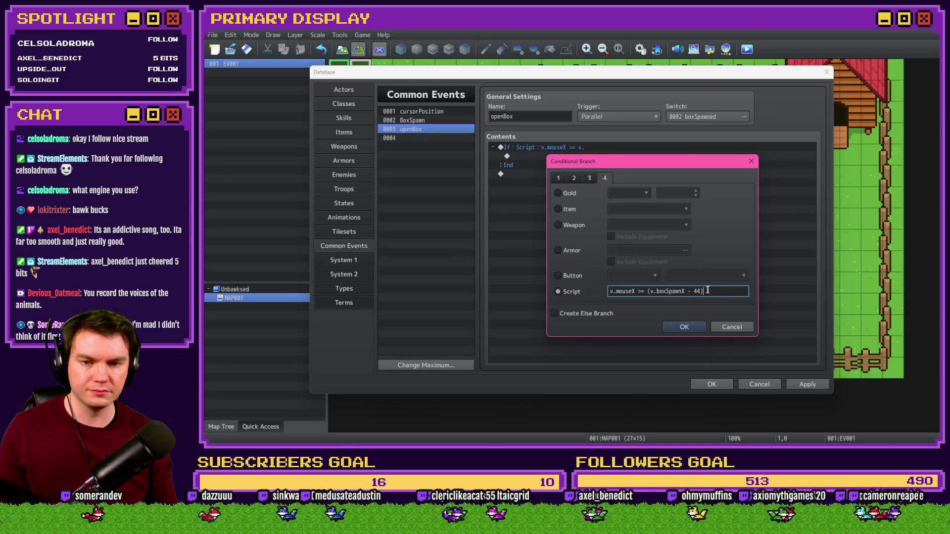
pyautogui.write('&&')
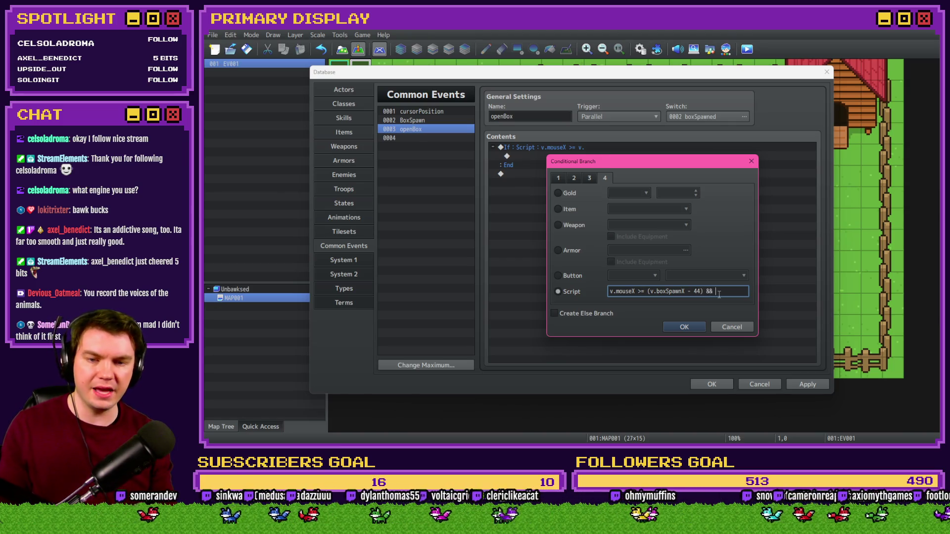
pyautogui.click(735, 290)
pyautogui.hotkey('ctrl', 'v')
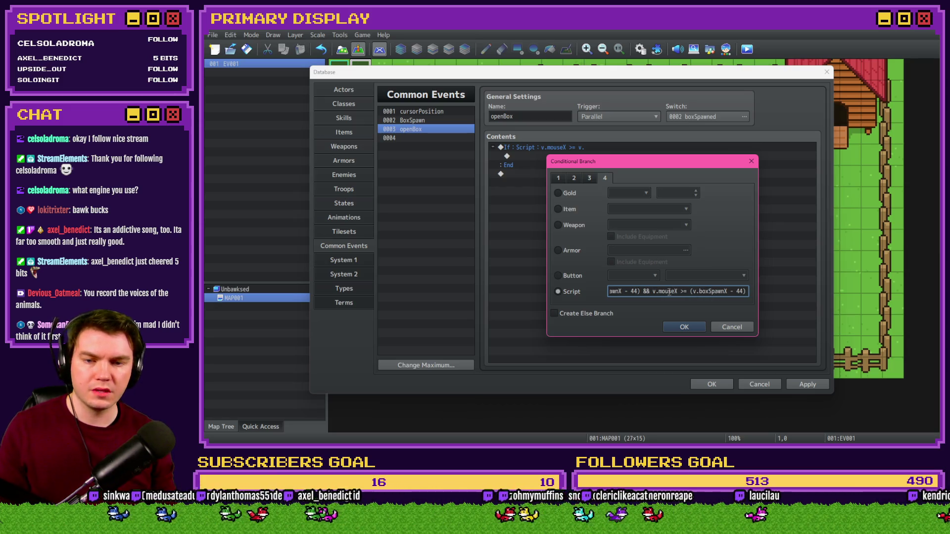
pyautogui.press('BackSpace')
pyautogui.write('Y')
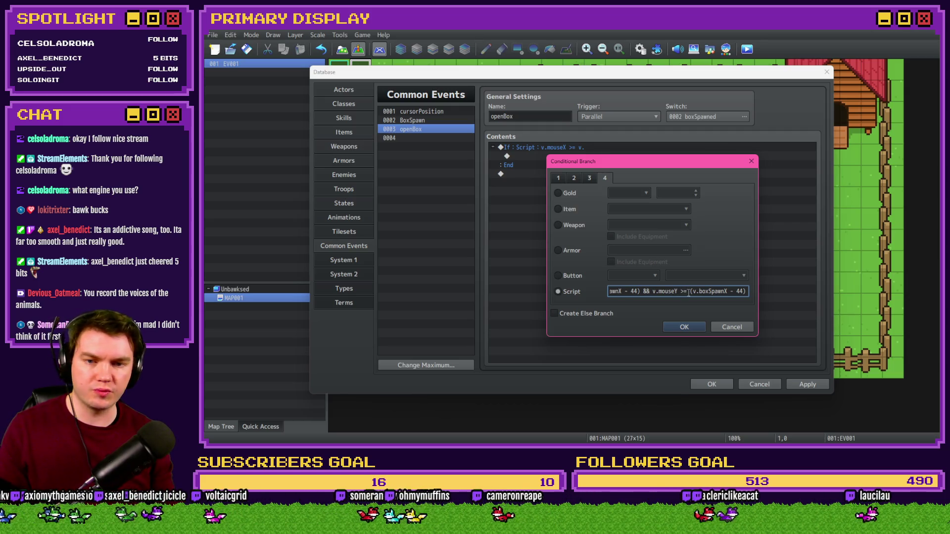
pyautogui.press('BackSpace')
pyautogui.write('Y')
pyautogui.doubleClick(740, 291)
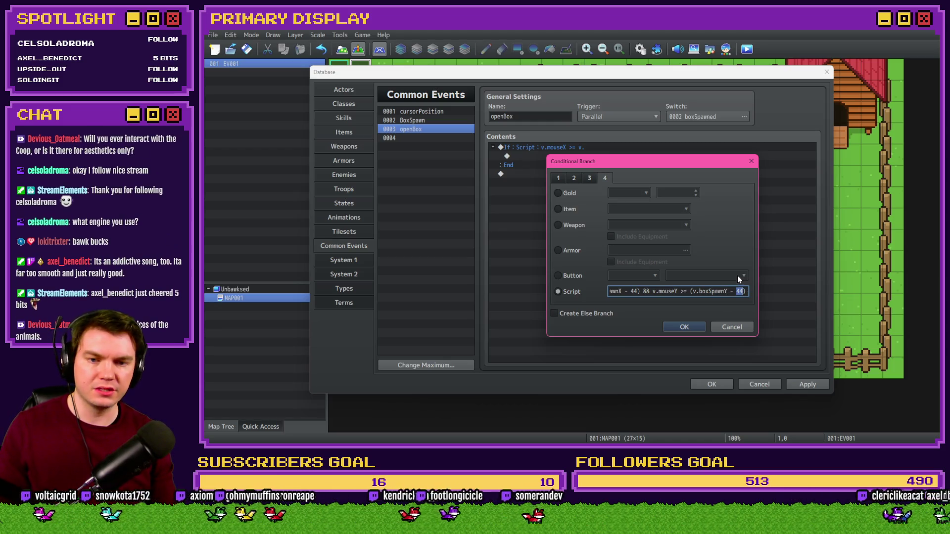
# Step: Measure the box height in Photoshop and set the Y offset to 50
pyautogui.hotkey('alt', 'Tab')
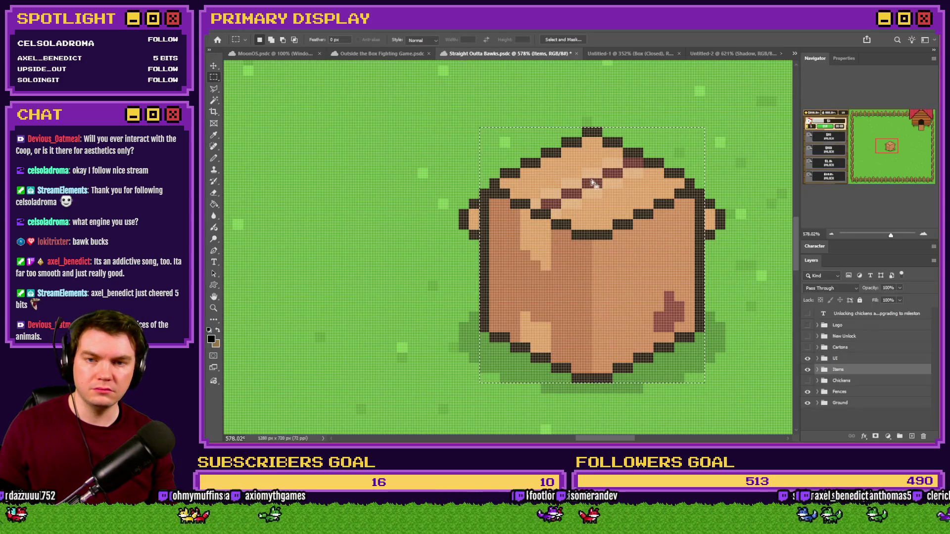
pyautogui.moveTo(596, 128); pyautogui.dragTo(600, 379)
pyautogui.hotkey('alt', 'Tab')
pyautogui.click(740, 290)
pyautogui.write('50)')
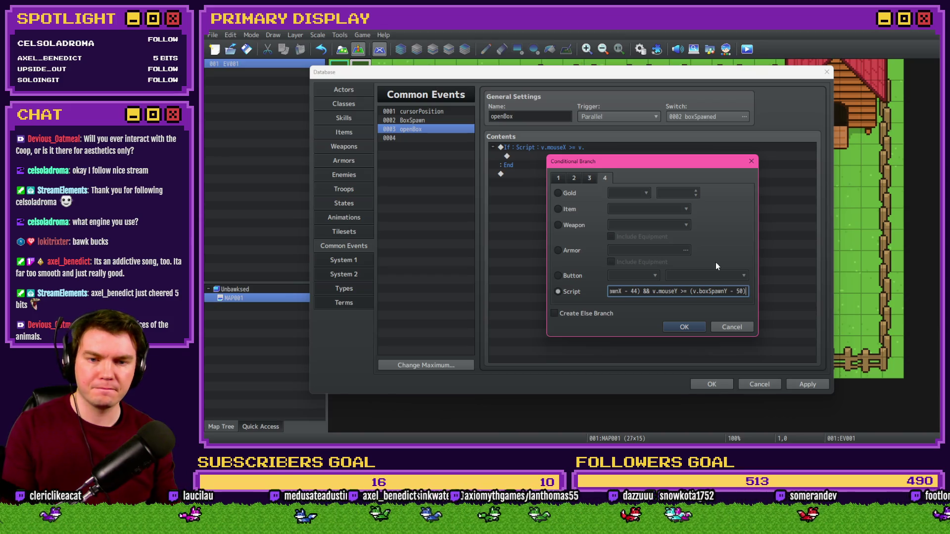
pyautogui.write(' &&')
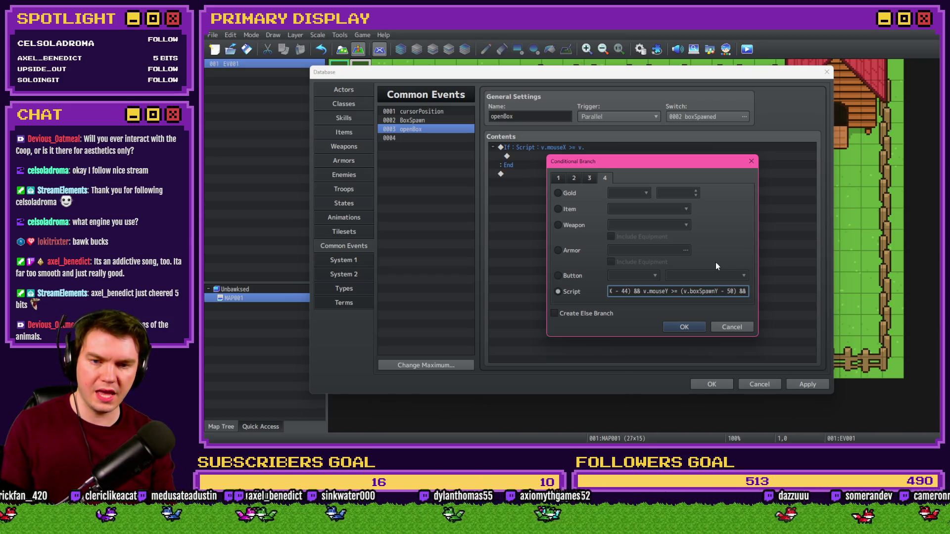
pyautogui.moveTo(733, 292); pyautogui.dragTo(542, 287)
pyautogui.click(648, 292)
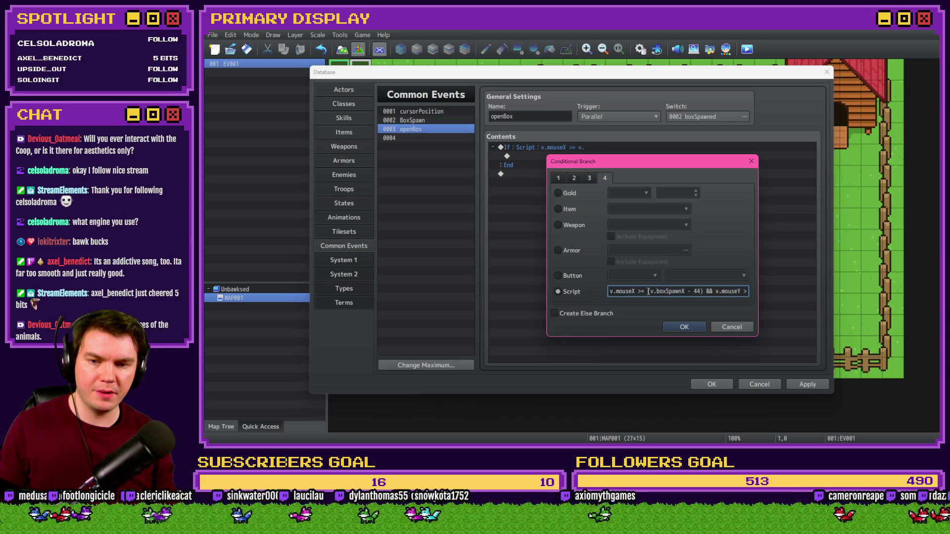
# Step: Change the later v.mouseX and v.mouseY comparisons from >= to <=
pyautogui.tripleClick(637, 291)
pyautogui.click(639, 291)
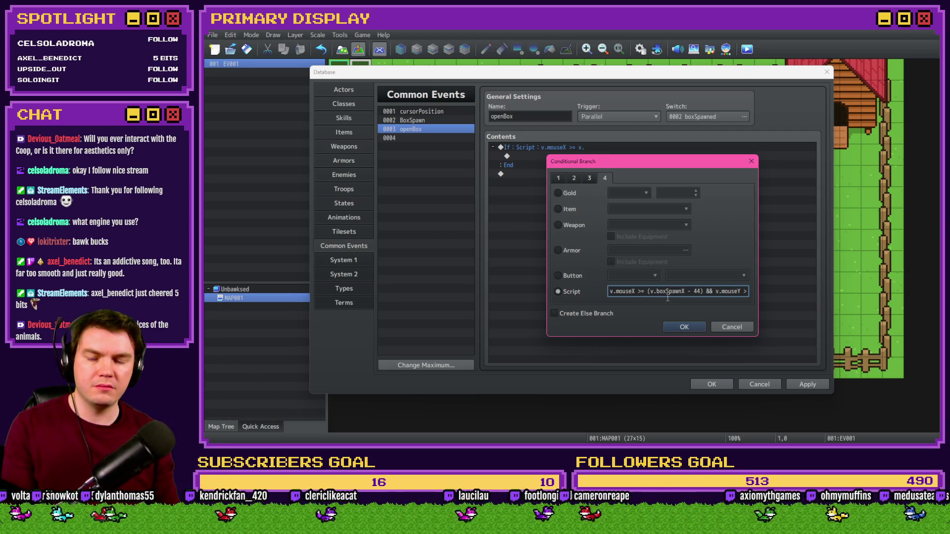
pyautogui.press('Right')
pyautogui.press('Right')
pyautogui.press('Right')
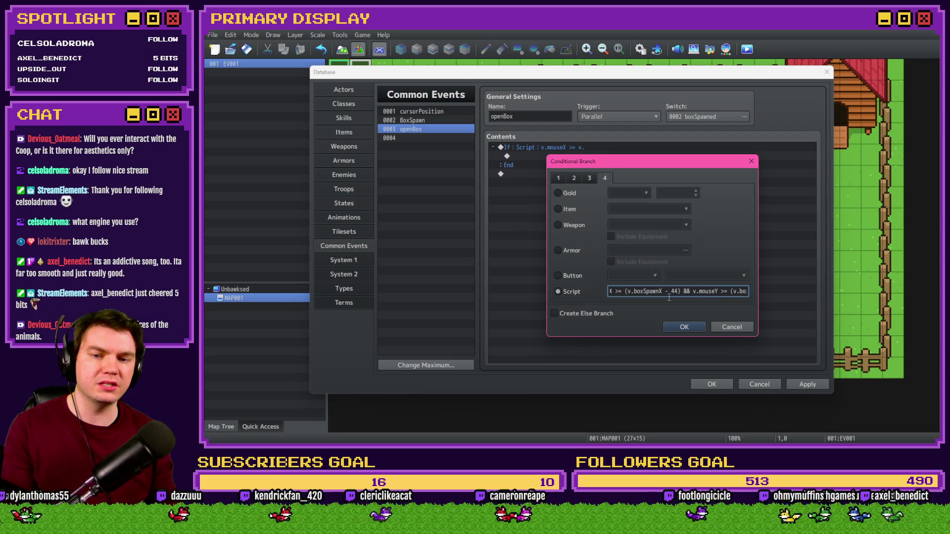
pyautogui.press('Right')
pyautogui.press('Right')
pyautogui.press('Right')
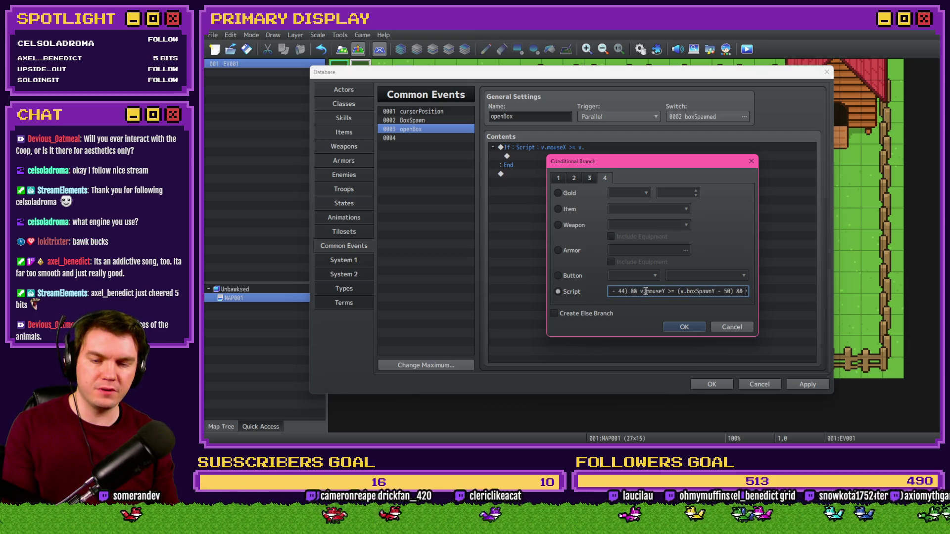
pyautogui.press('Right')
pyautogui.press('Right')
pyautogui.press('Right')
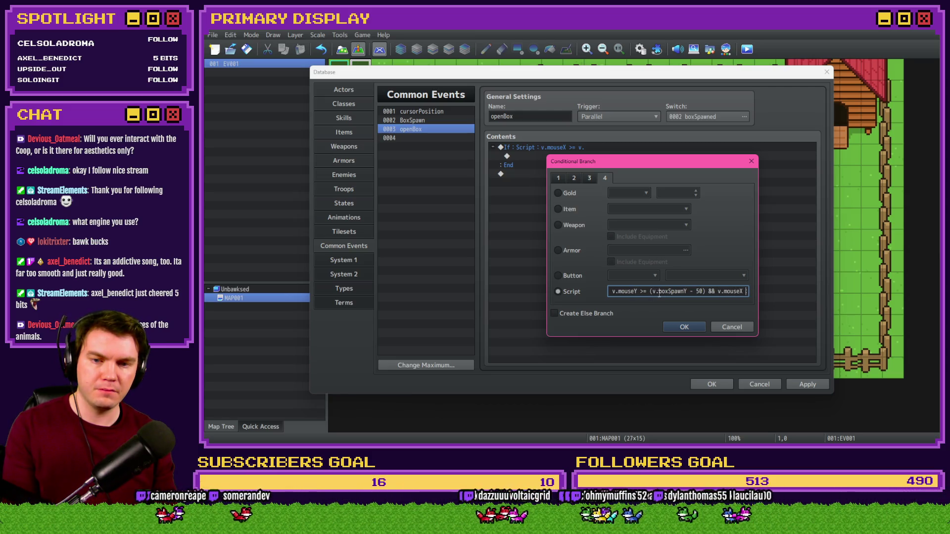
pyautogui.press('Right')
pyautogui.press('Right')
pyautogui.press('Right')
pyautogui.press('Right')
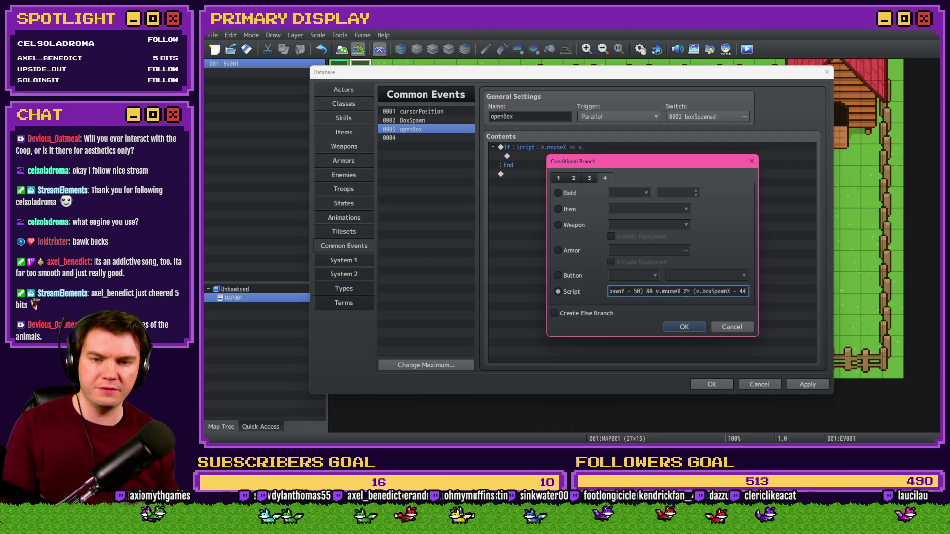
pyautogui.click(687, 292)
pyautogui.press('BackSpace')
pyautogui.write('<')
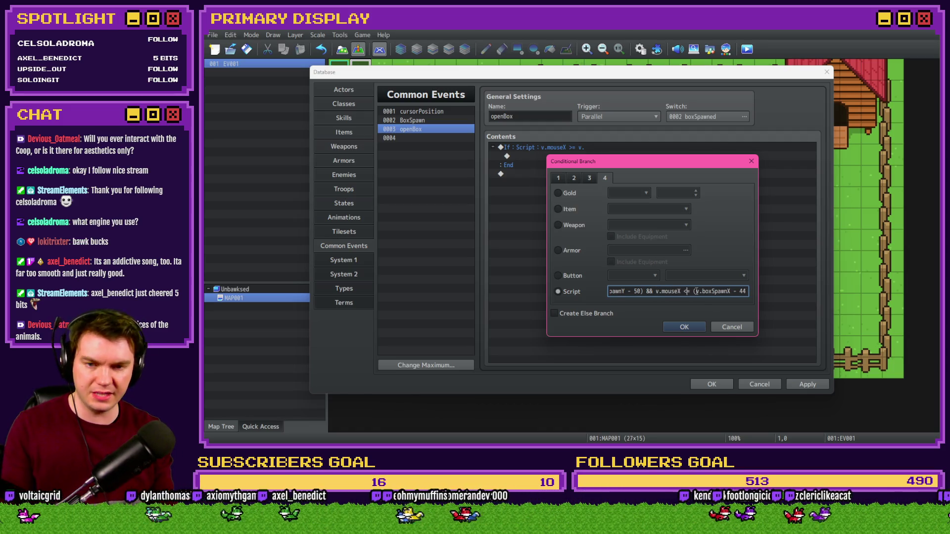
pyautogui.press('Right')
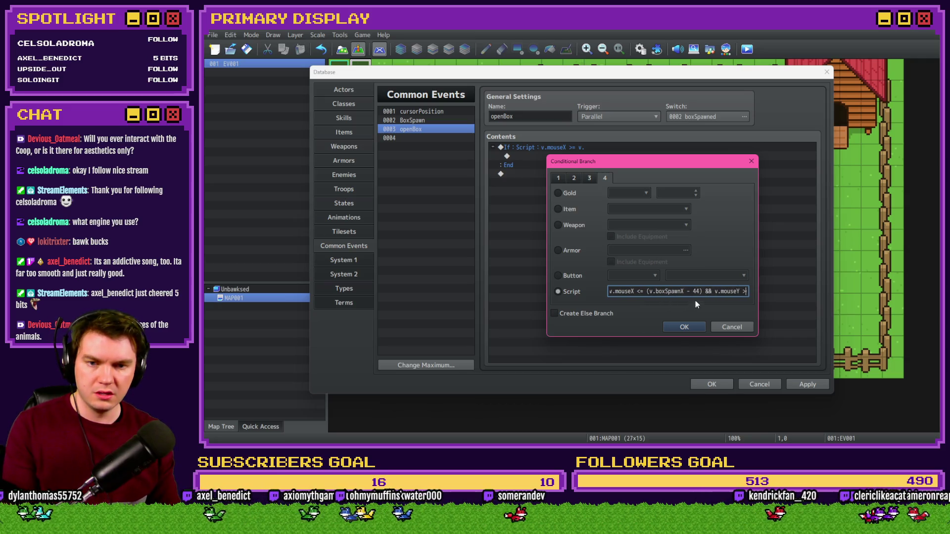
pyautogui.press('Right')
pyautogui.press('Right')
pyautogui.press('Right')
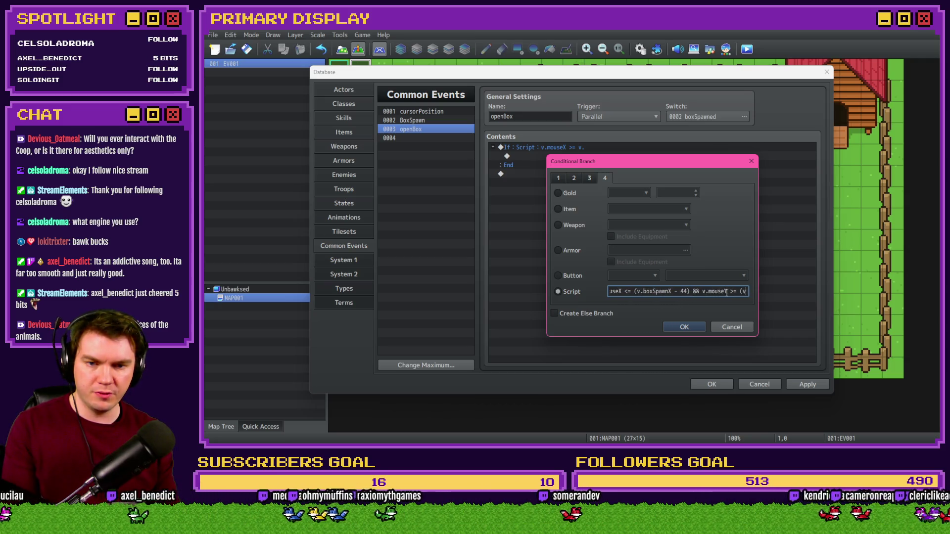
pyautogui.press('BackSpace')
pyautogui.write('<')
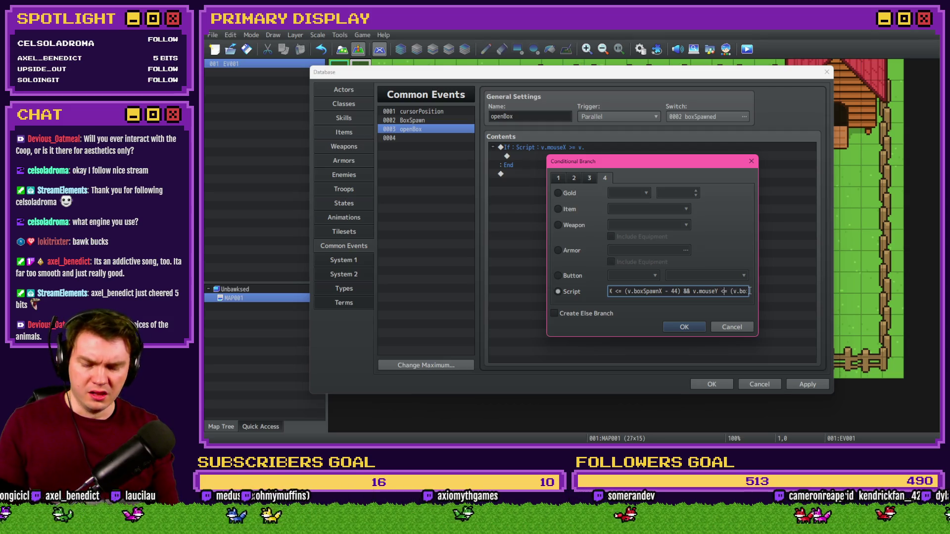
# Step: Confirm the edited condition and save the project
pyautogui.press('End')
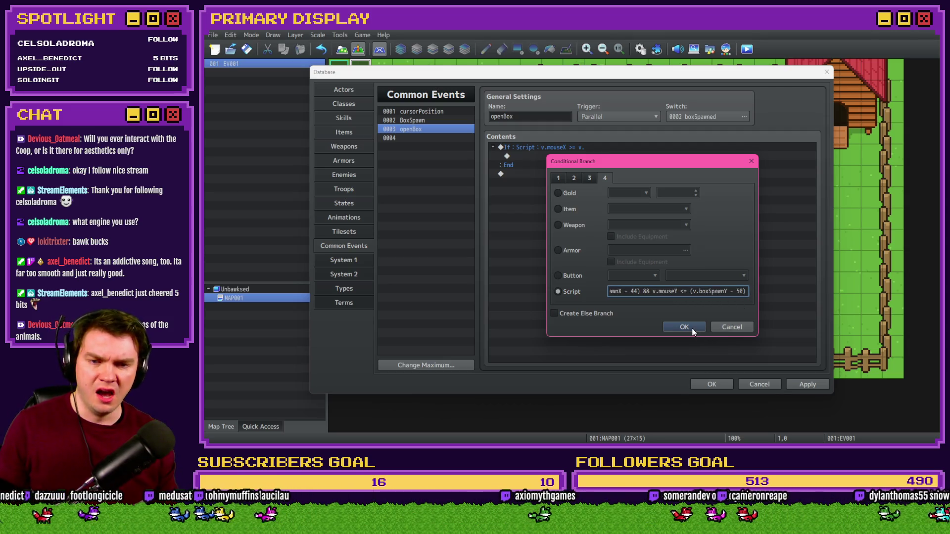
pyautogui.click(693, 330)
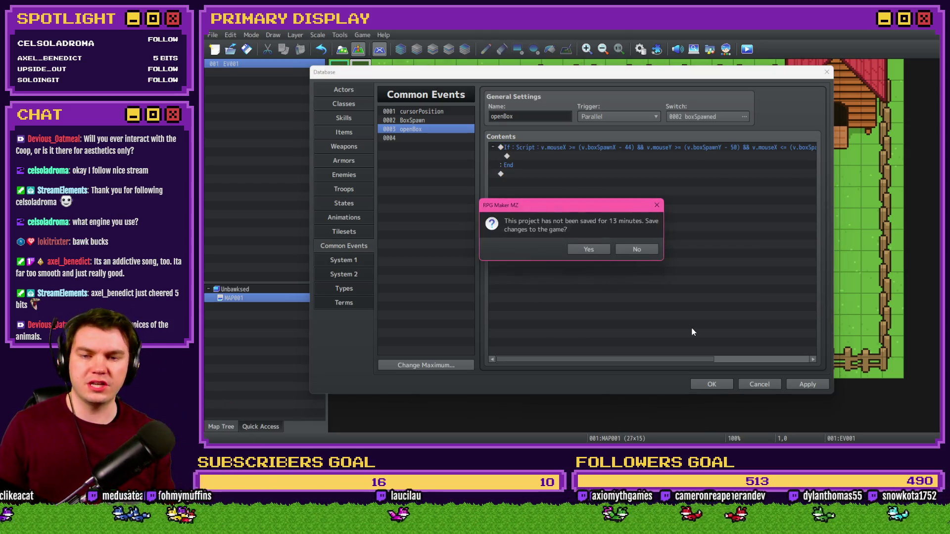
pyautogui.click(589, 250)
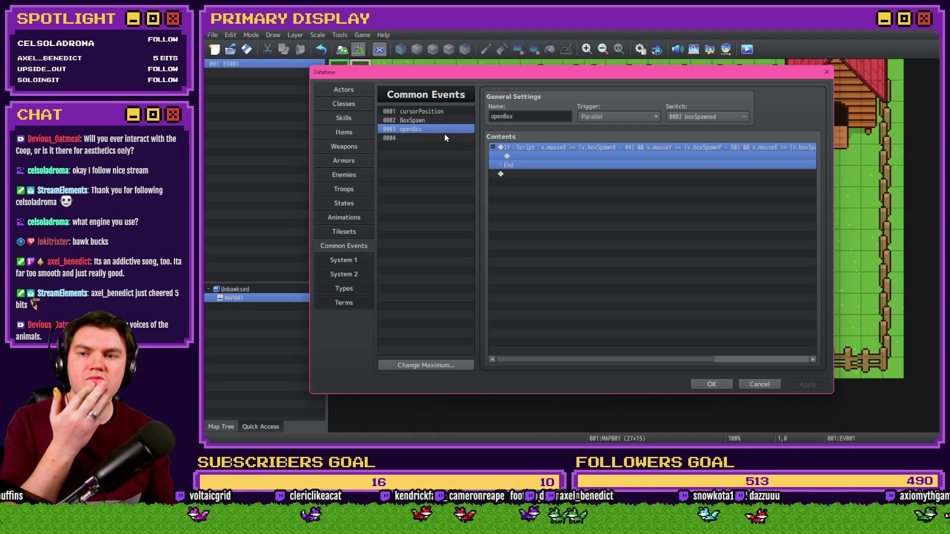
pyautogui.click(572, 157)
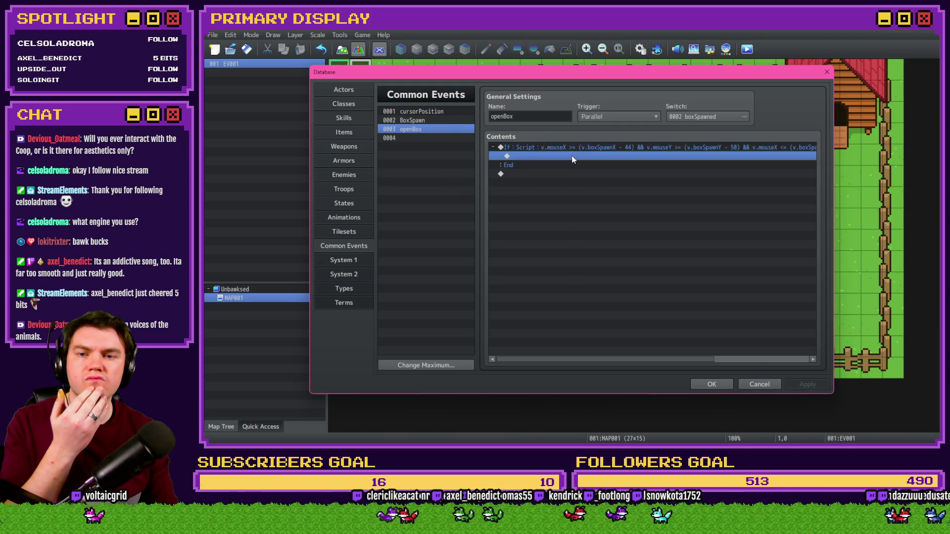
# Step: Insert a Tint Picture #2 command to 51,51,51 over 1 frame without waiting
pyautogui.doubleClick(571, 156)
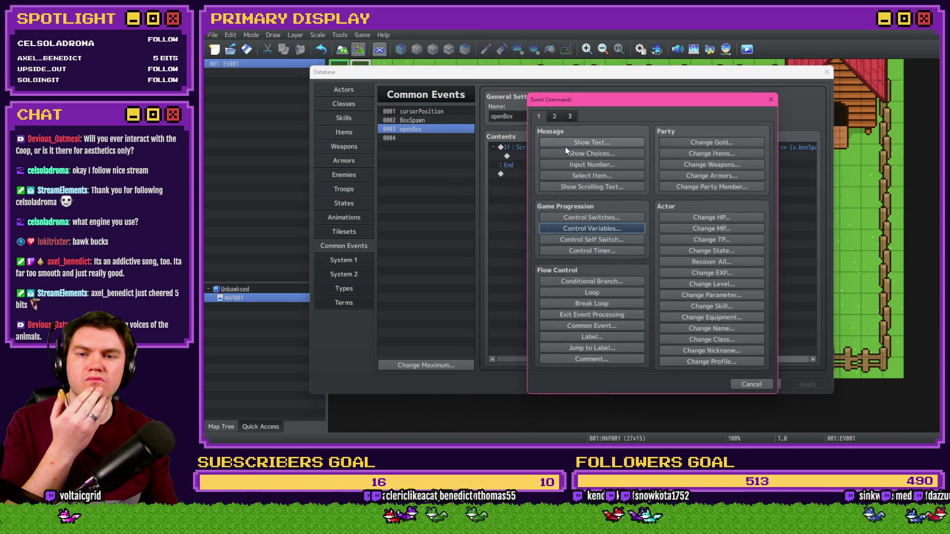
pyautogui.click(554, 118)
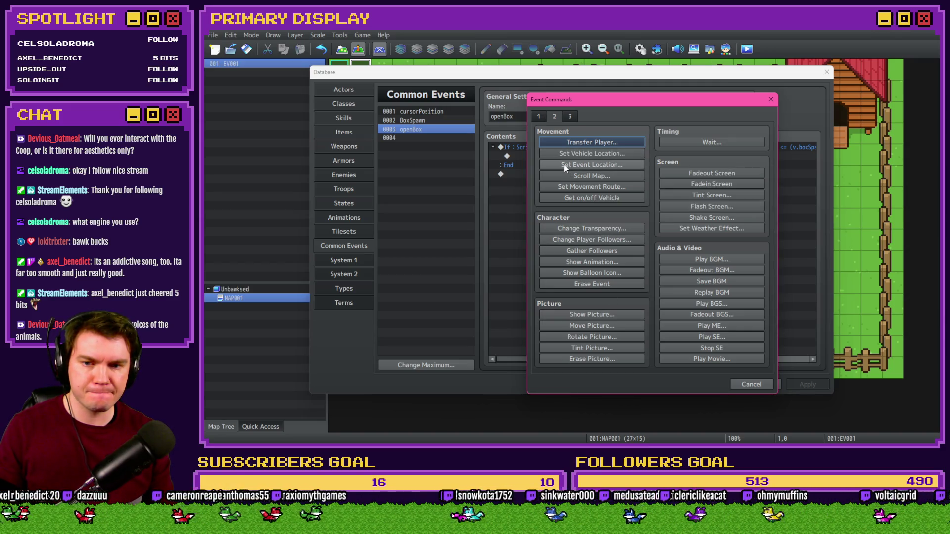
pyautogui.click(590, 348)
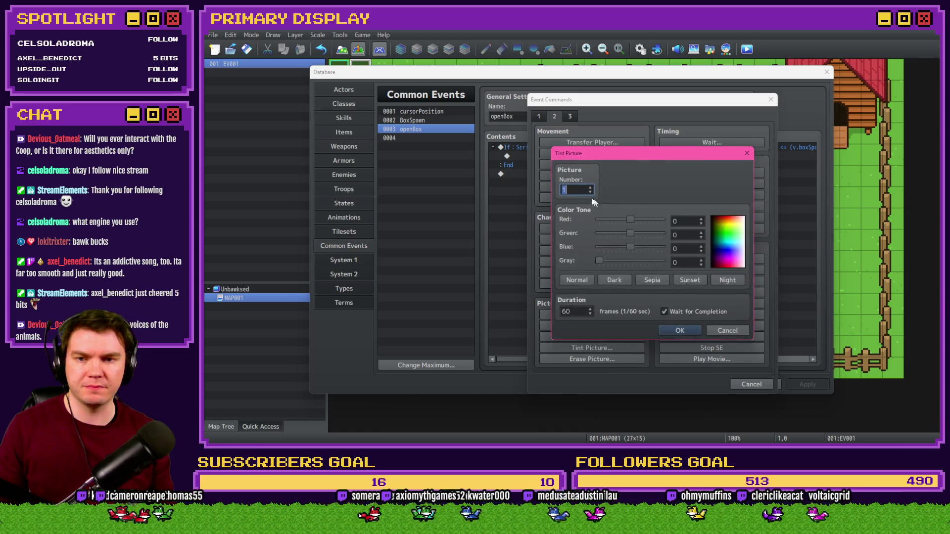
pyautogui.click(637, 219)
pyautogui.click(636, 233)
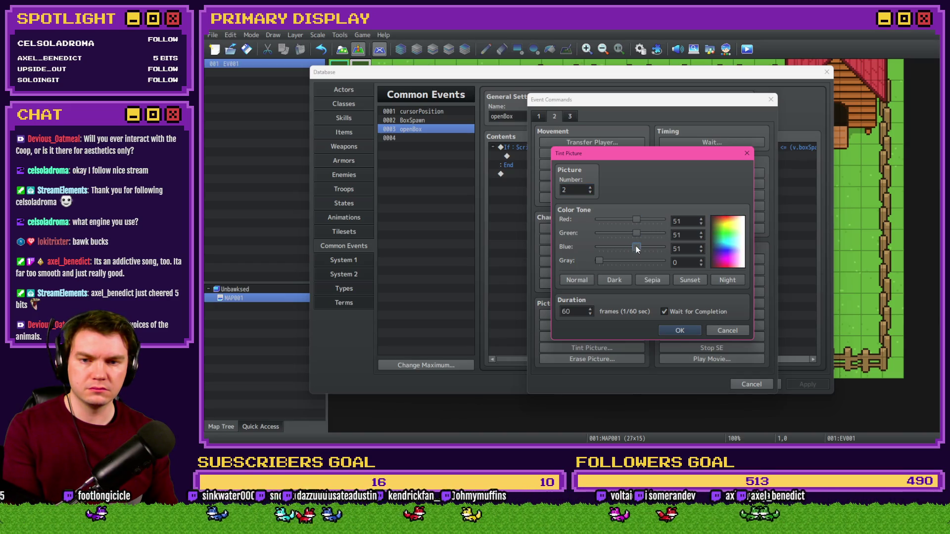
pyautogui.doubleClick(582, 310)
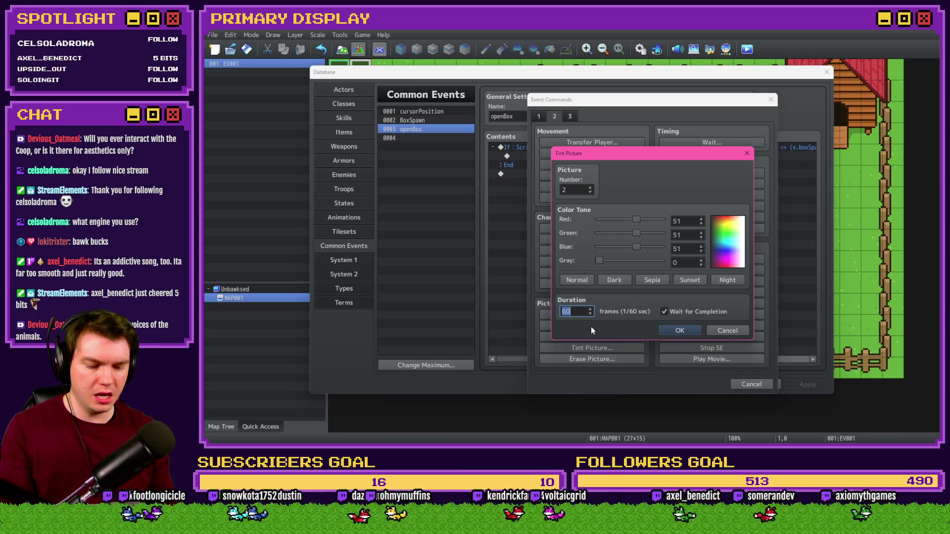
pyautogui.write('01')
pyautogui.click(664, 312)
pyautogui.click(680, 331)
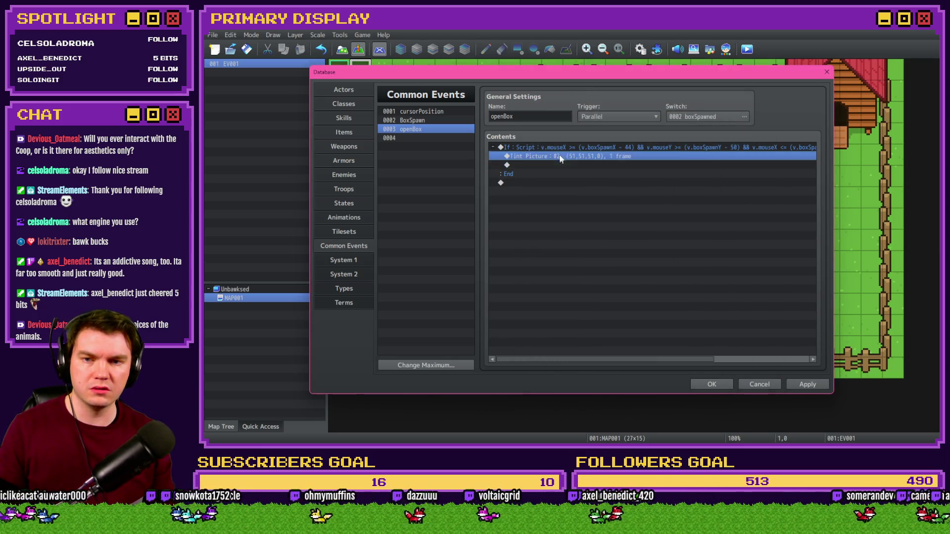
# Step: Add an Else branch tinting picture #2 back to 0,0,0, then close the database
pyautogui.click(570, 308)
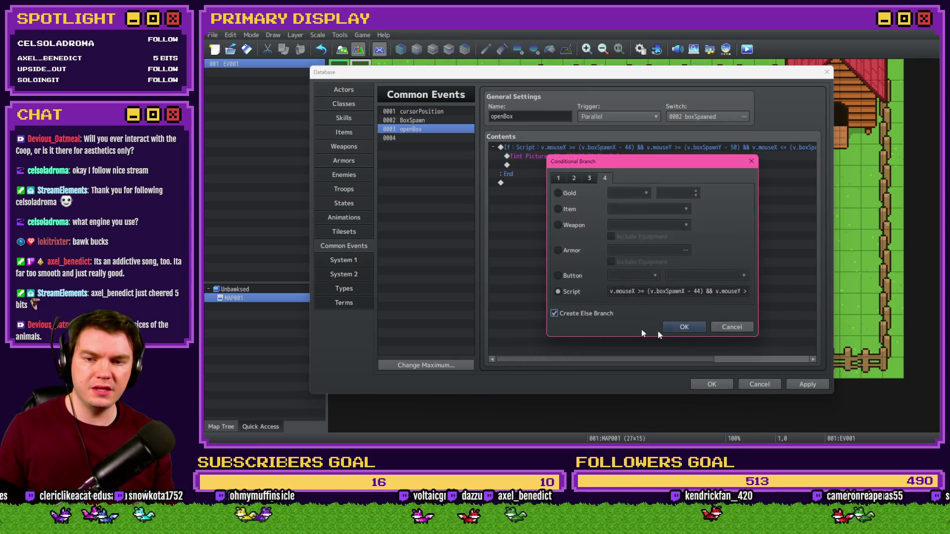
pyautogui.click(681, 320)
pyautogui.click(558, 188)
pyautogui.doubleClick(557, 183)
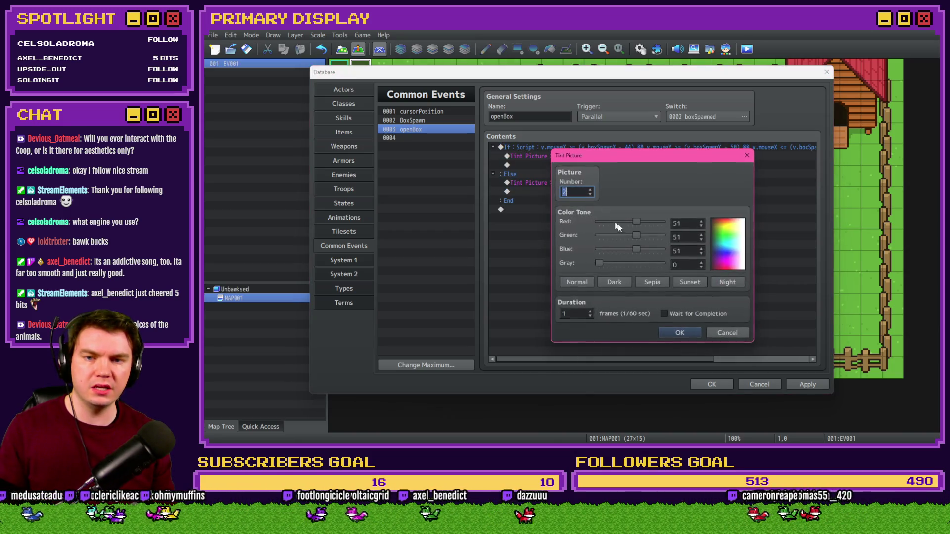
pyautogui.doubleClick(681, 223)
pyautogui.write('0')
pyautogui.press('Tab')
pyautogui.write('0')
pyautogui.press('Tab')
pyautogui.write('0')
pyautogui.click(680, 332)
pyautogui.click(807, 385)
pyautogui.click(711, 385)
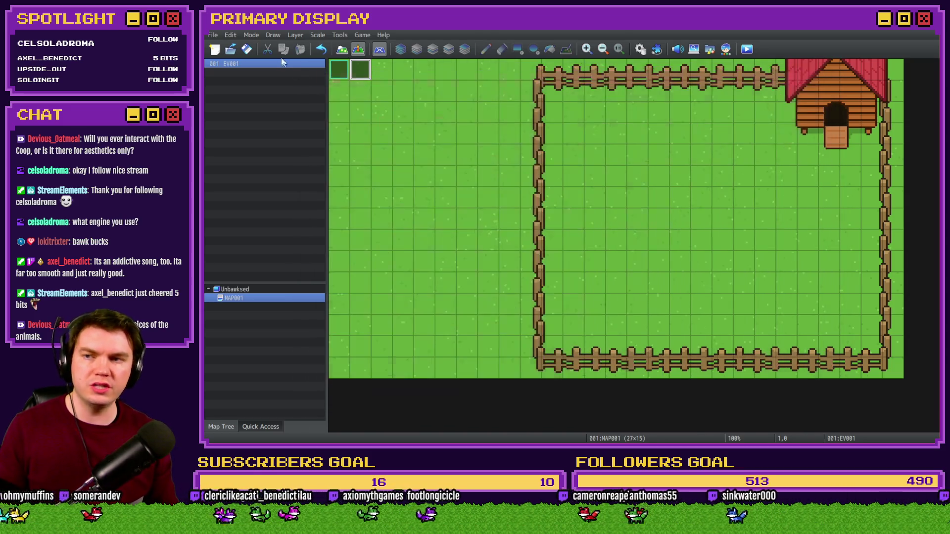
pyautogui.click(747, 49)
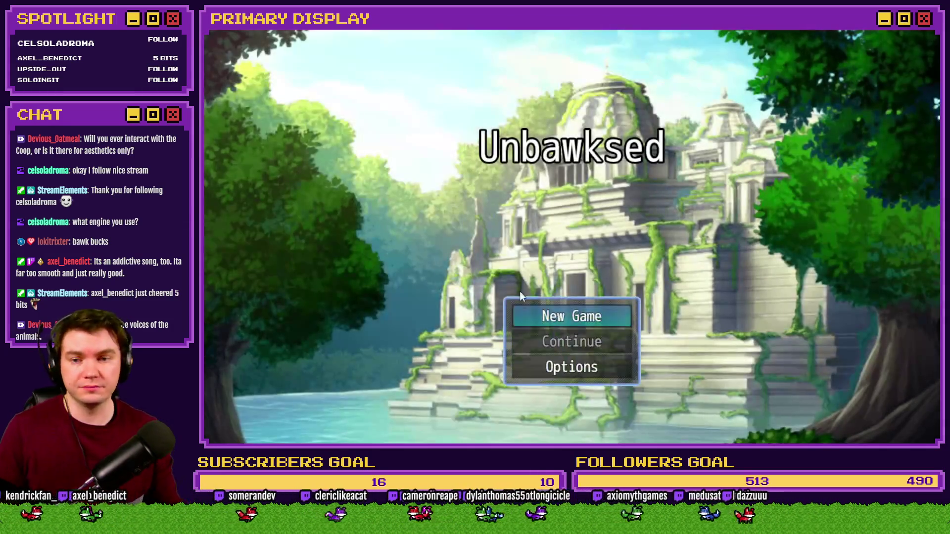
pyautogui.click(539, 309)
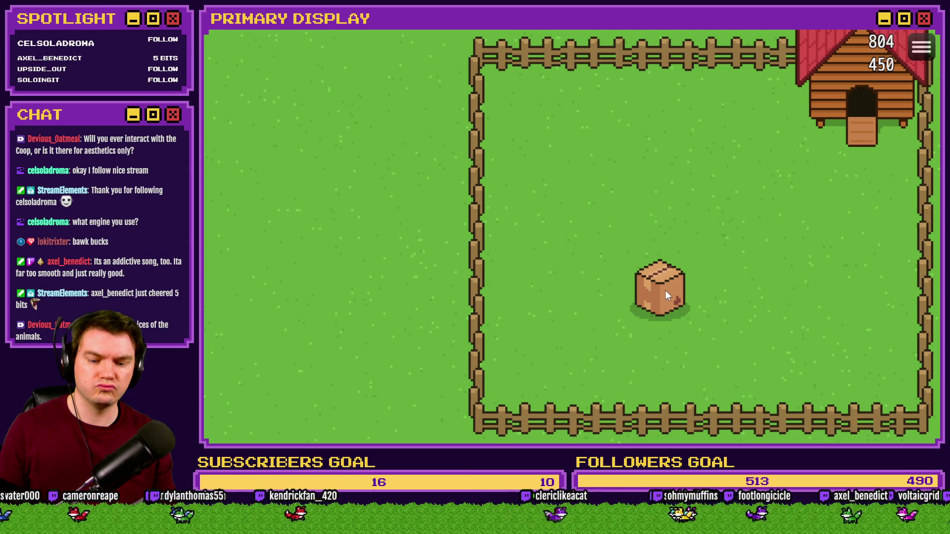
pyautogui.click(924, 20)
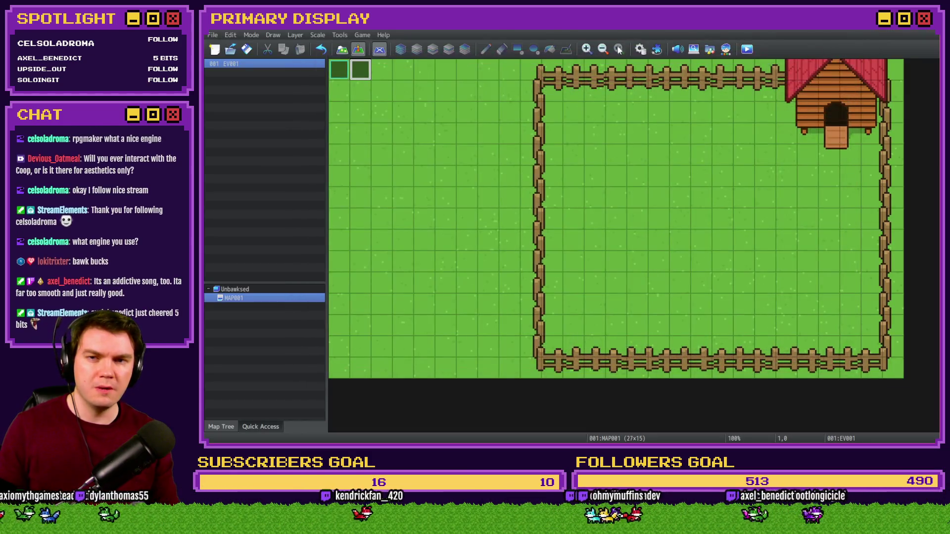
pyautogui.click(640, 49)
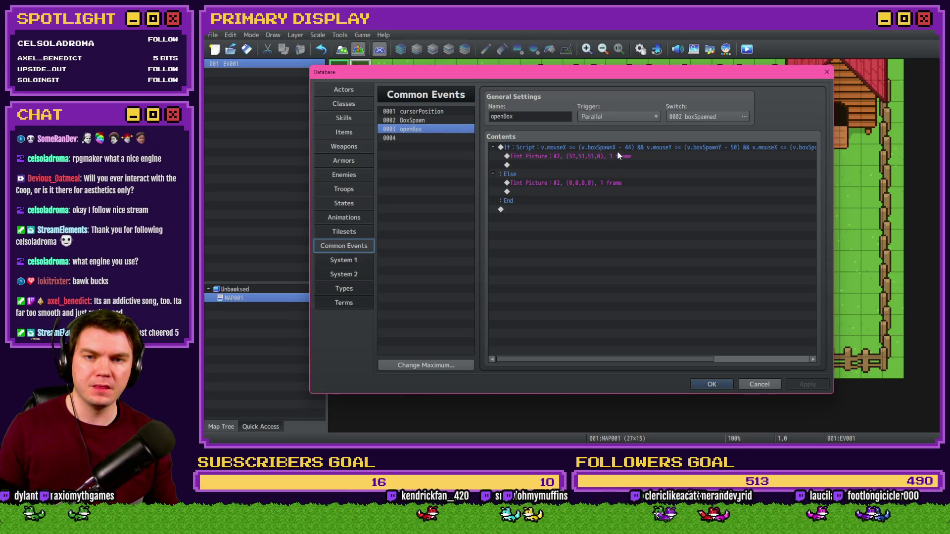
# Step: Close the database, save, and start a new-game playtest
pyautogui.click(649, 148)
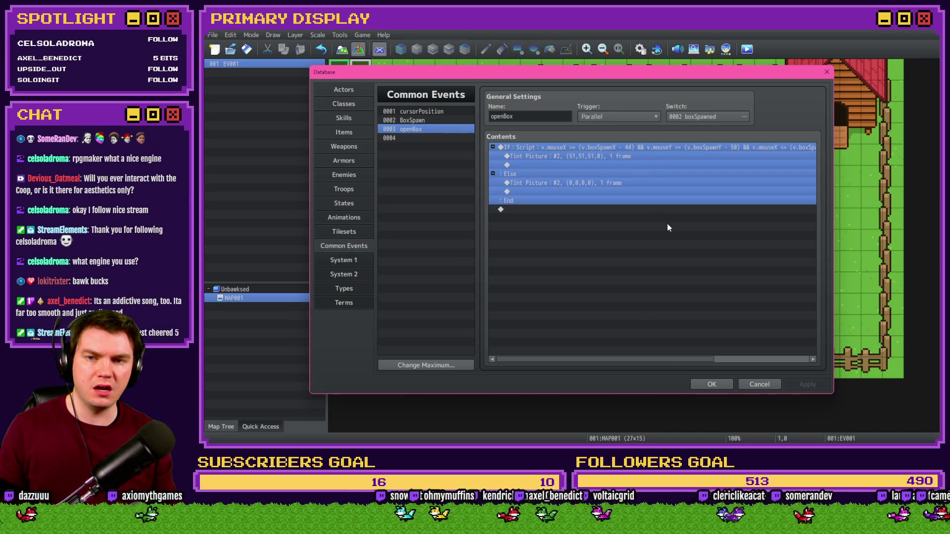
pyautogui.click(718, 387)
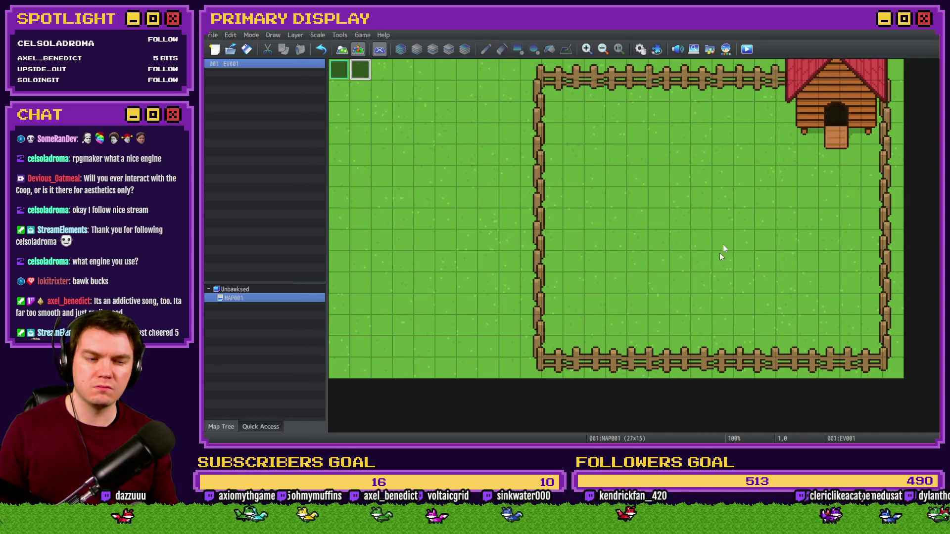
pyautogui.click(746, 50)
pyautogui.click(559, 249)
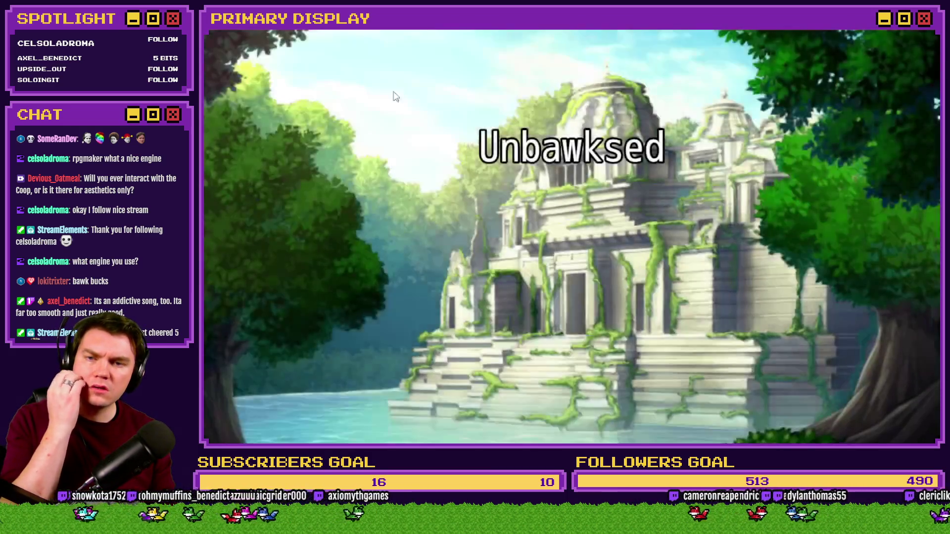
pyautogui.click(554, 311)
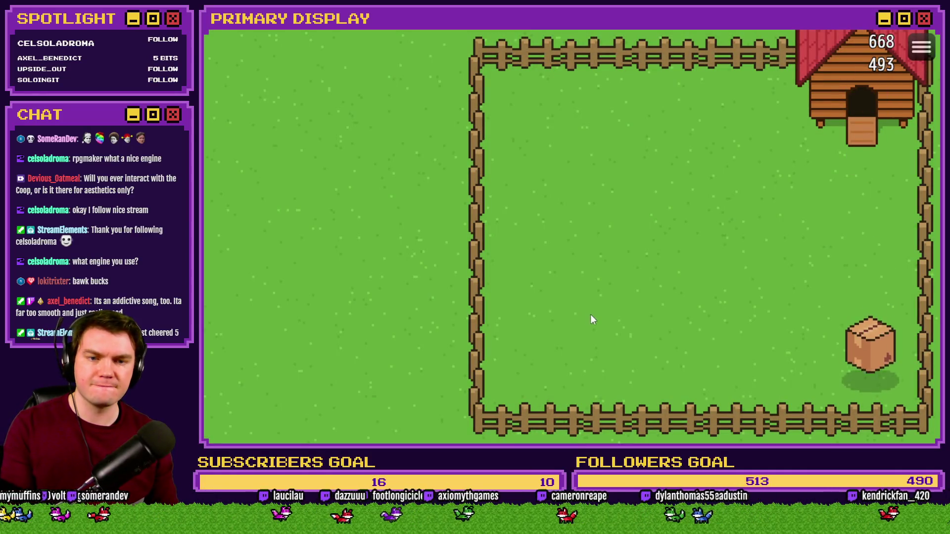
# Step: Check the switches in the F9 debug list, then end the playtest and open the Database
pyautogui.press('F9')
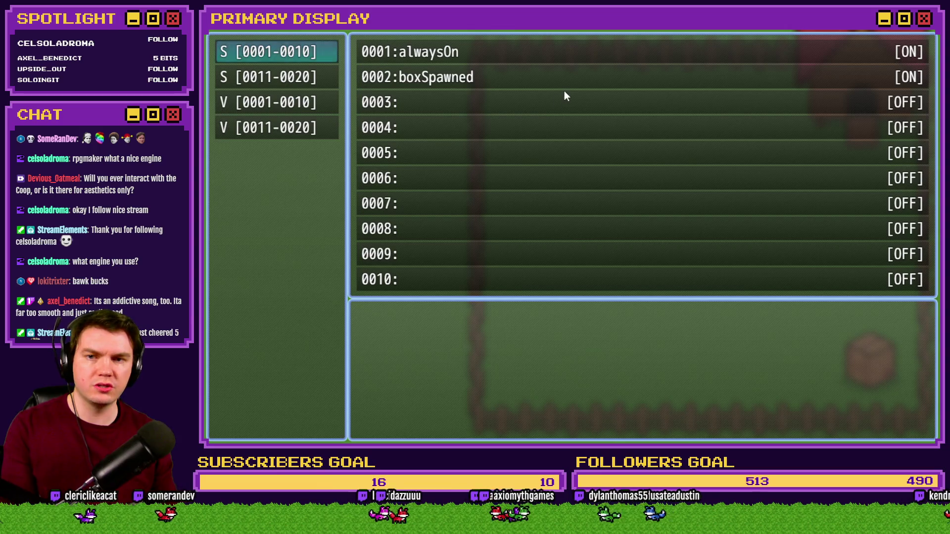
pyautogui.press('Escape')
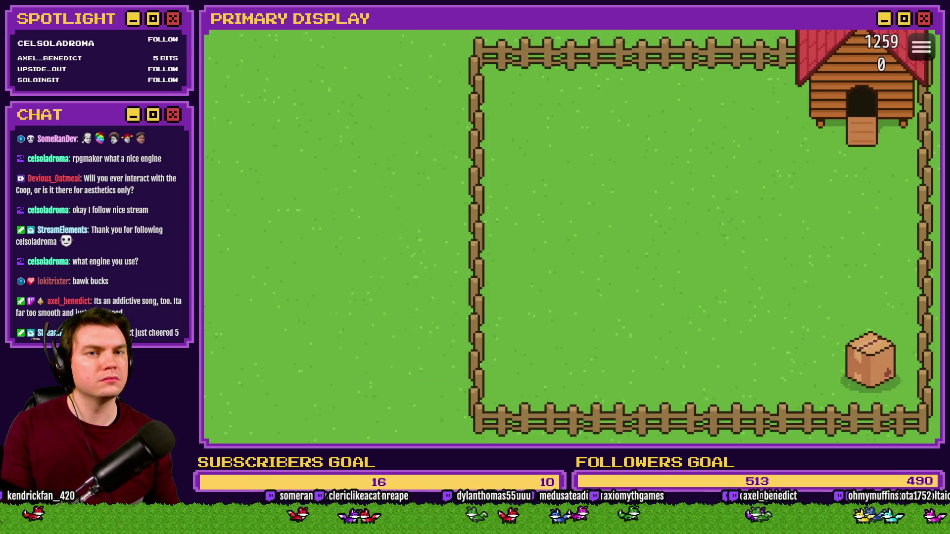
pyautogui.click(926, 30)
pyautogui.click(643, 48)
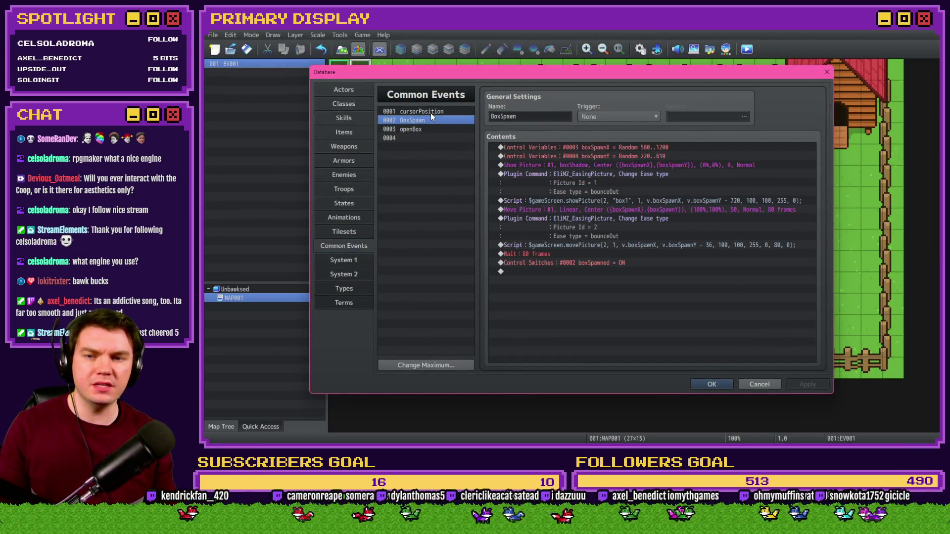
# Step: Insert a white Flash Screen (255,255,255,170) lasting 60 frames into openBox's hover branch
pyautogui.click(599, 245)
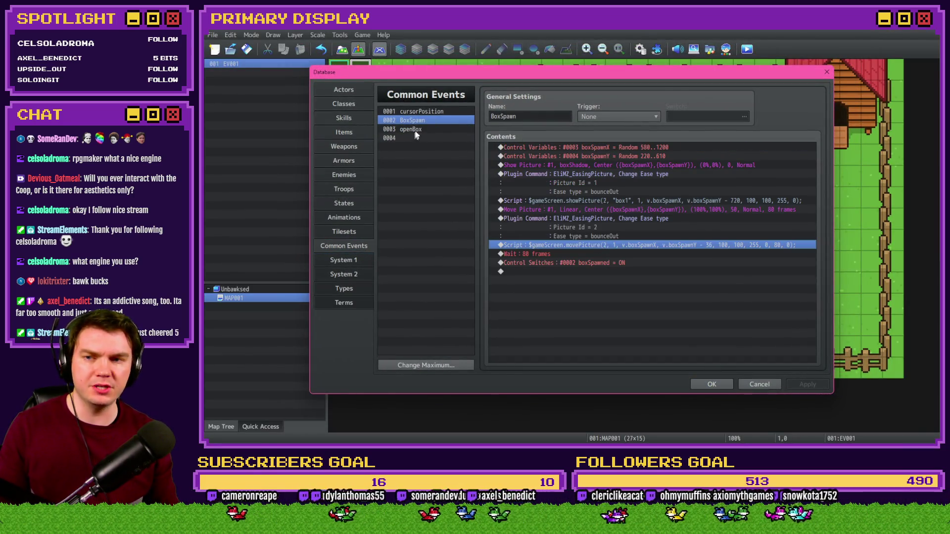
pyautogui.click(411, 130)
pyautogui.click(609, 164)
pyautogui.click(614, 148)
pyautogui.rightClick(613, 148)
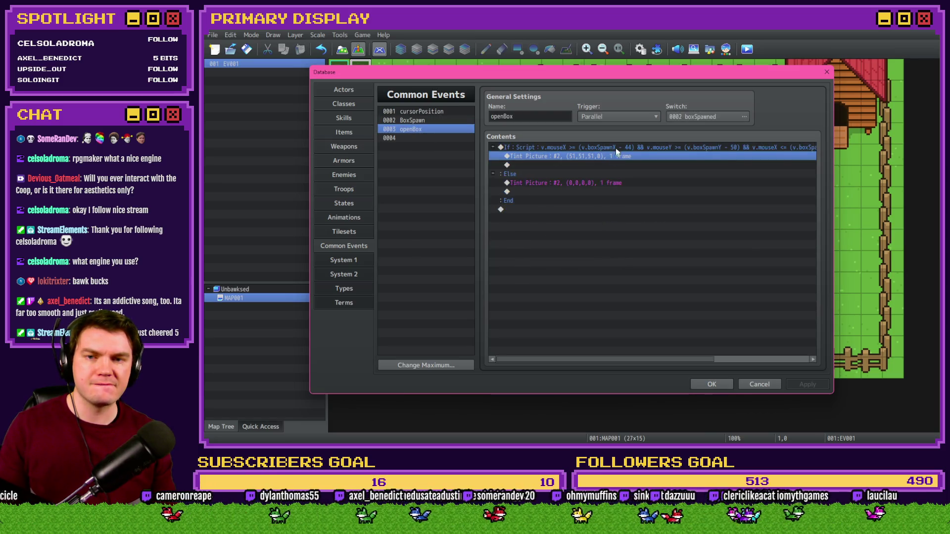
pyautogui.click(624, 154)
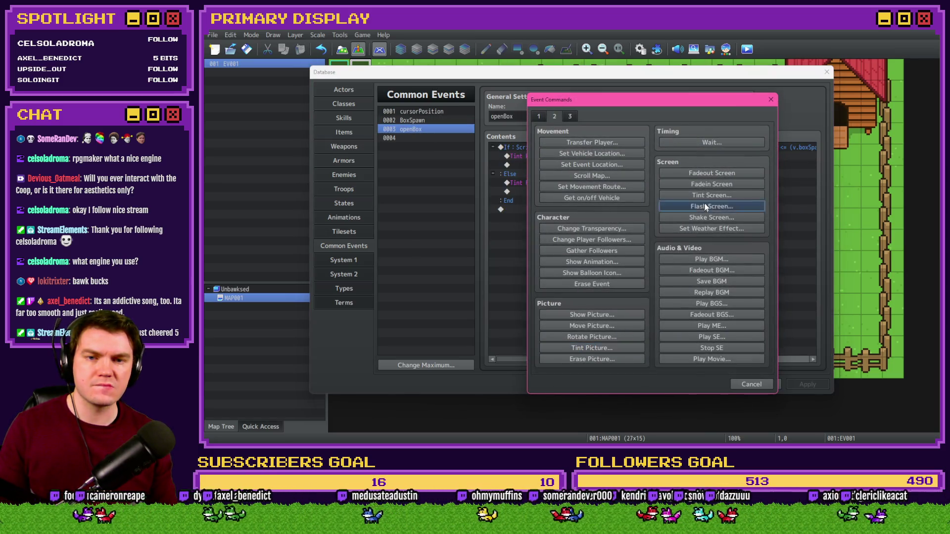
pyautogui.click(708, 206)
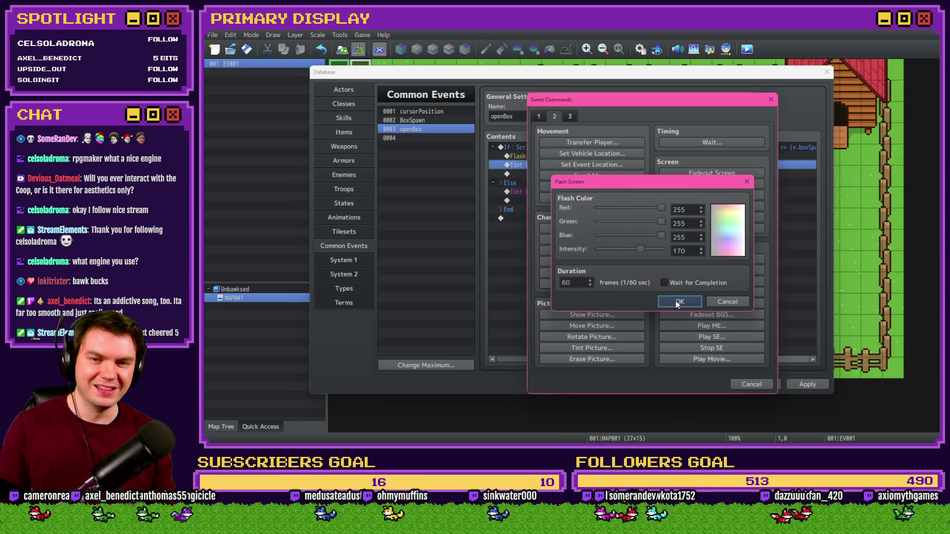
pyautogui.click(680, 301)
# Step: Close the database, save, and playtest a new game, then close the test window
pyautogui.click(708, 386)
pyautogui.click(747, 49)
pyautogui.click(552, 251)
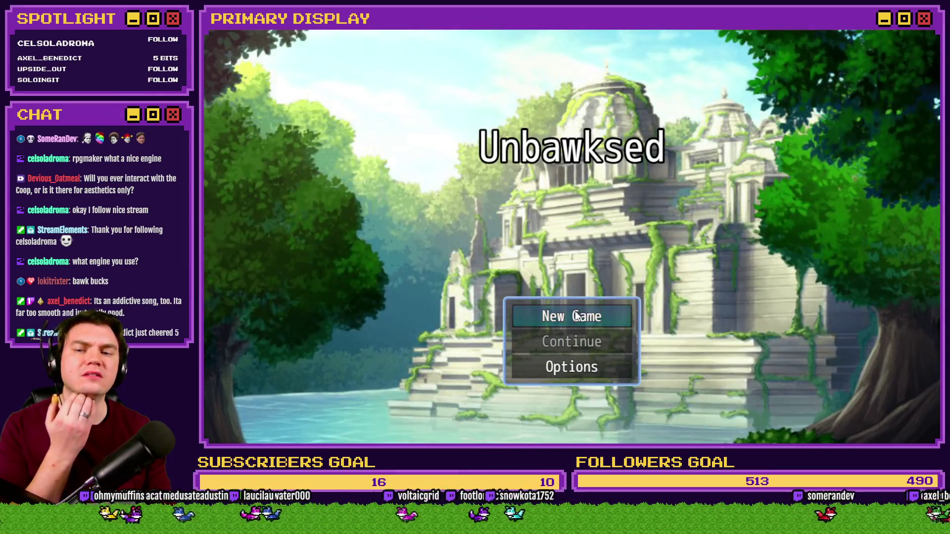
pyautogui.click(577, 311)
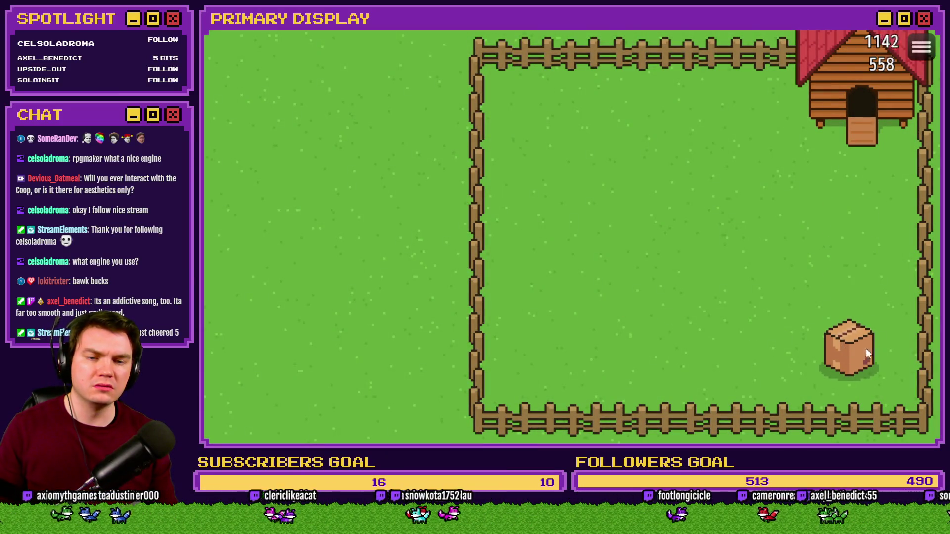
pyautogui.click(923, 28)
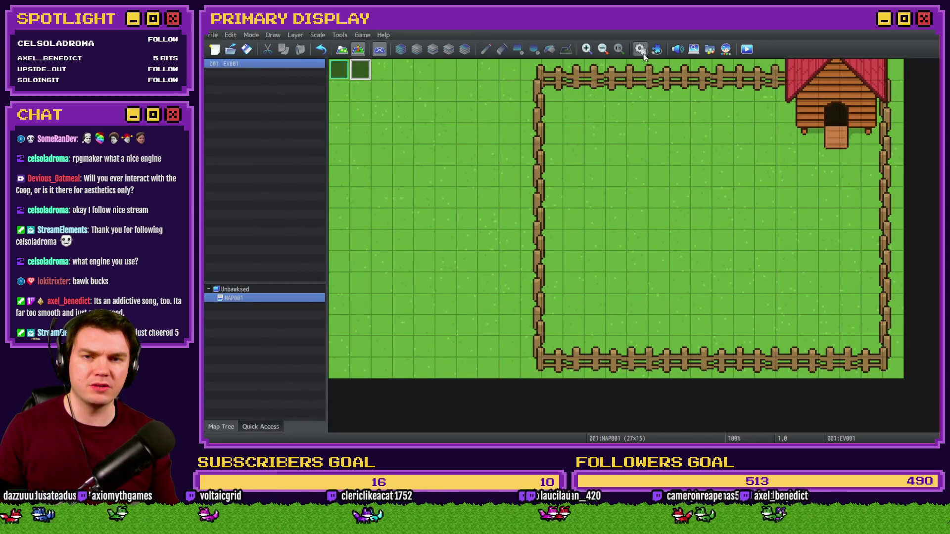
# Step: In openBox's If condition, replace the first spawn X and Y references with $gameScreen.picture(2) expressions
pyautogui.click(641, 50)
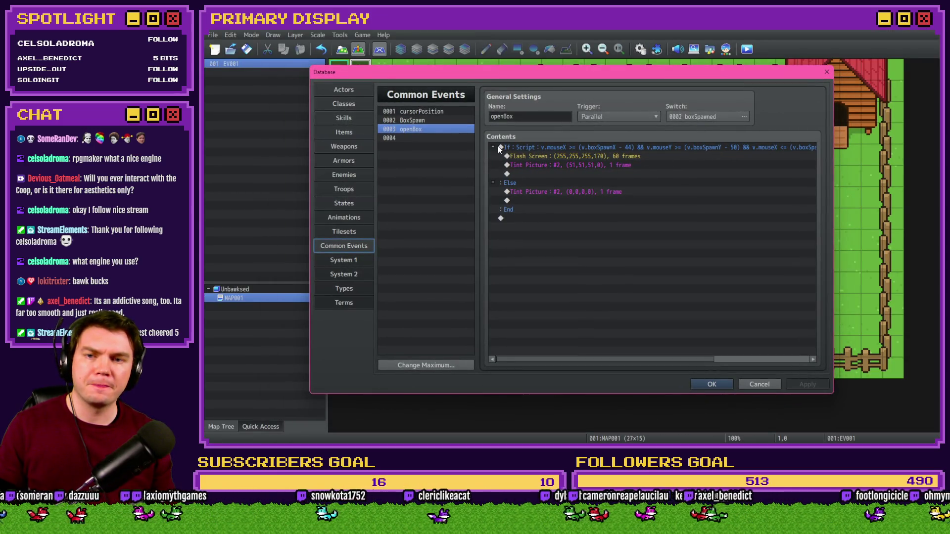
pyautogui.click(552, 149)
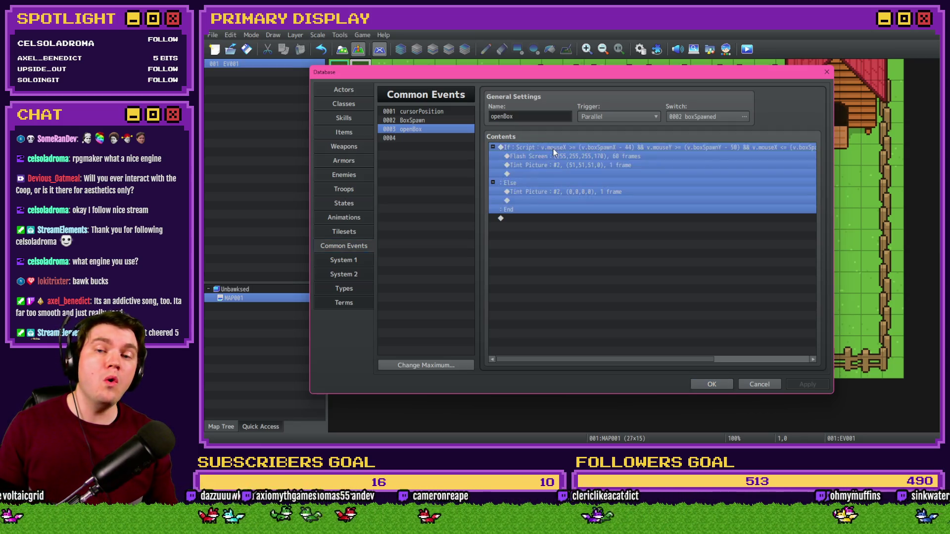
pyautogui.doubleClick(554, 149)
pyautogui.moveTo(646, 292); pyautogui.dragTo(601, 286)
pyautogui.click(658, 292)
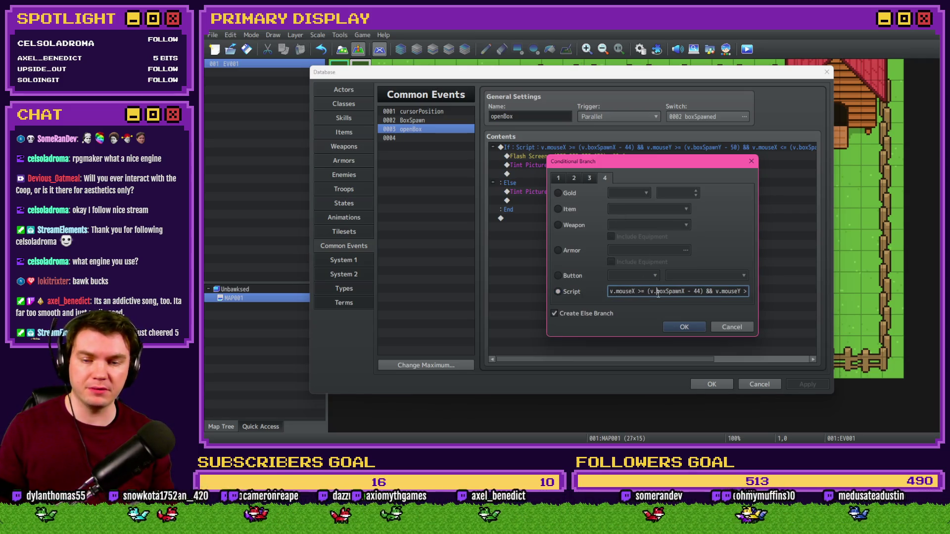
pyautogui.moveTo(650, 292); pyautogui.dragTo(687, 293)
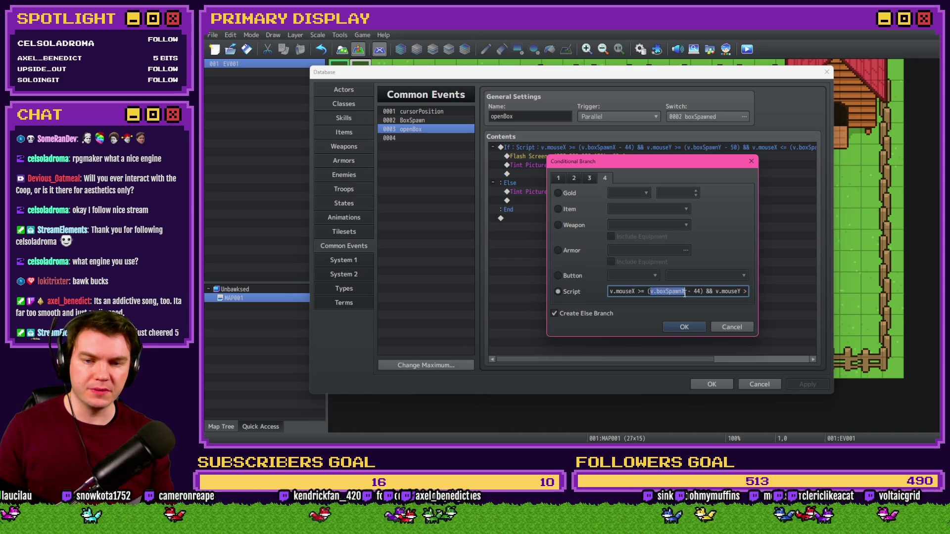
pyautogui.write('$gameScree')
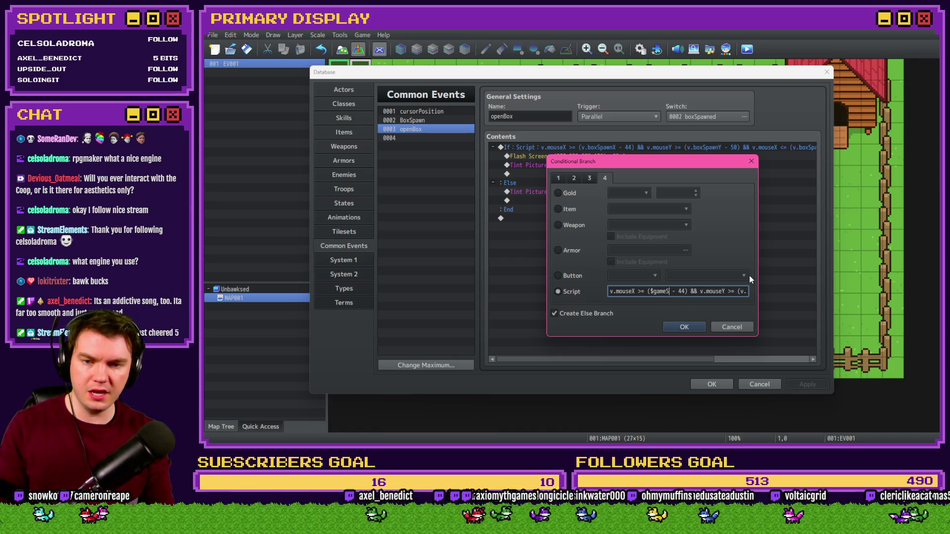
pyautogui.write('n.picture')
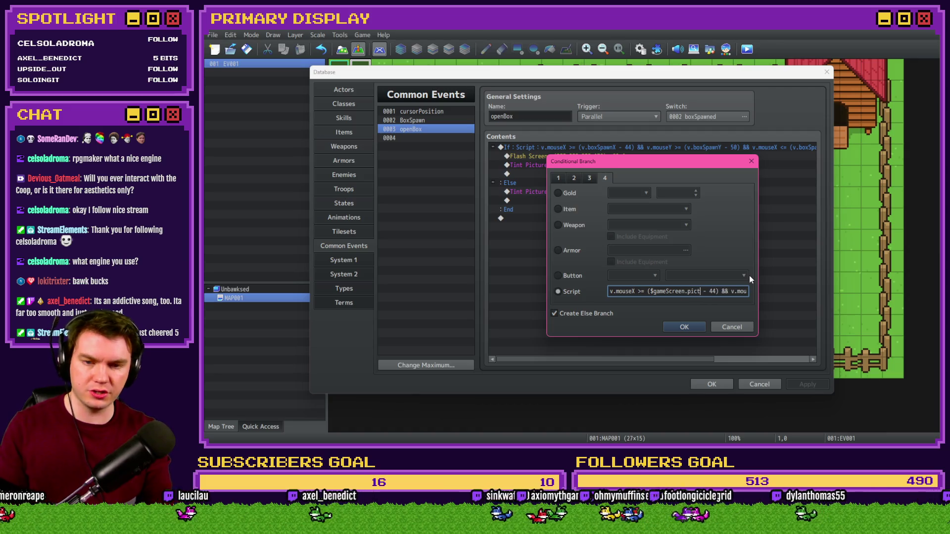
pyautogui.write('(2)._x')
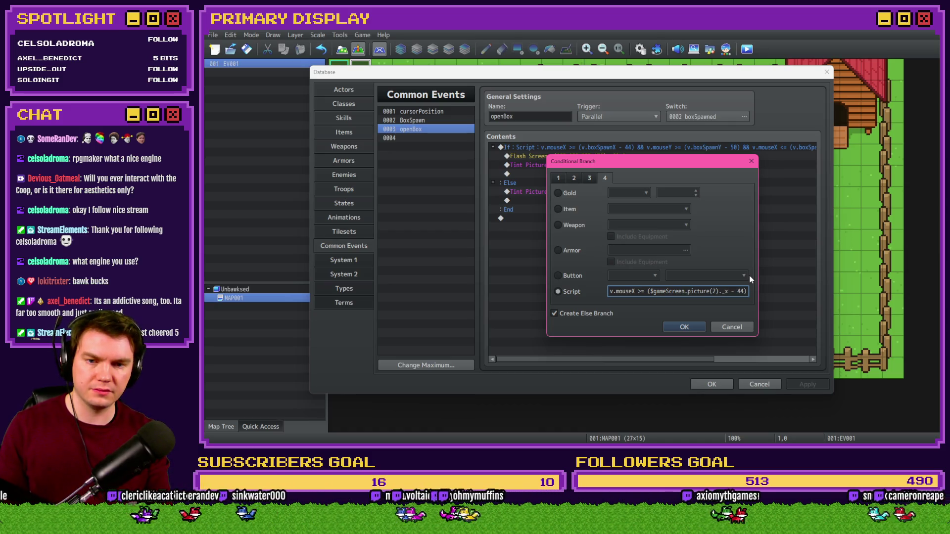
pyautogui.hotkey('ctrl', 'shift', 'Left')
pyautogui.hotkey('ctrl', 'shift', 'Left')
pyautogui.hotkey('ctrl', 'shift', 'Left')
pyautogui.hotkey('ctrl', 'c')
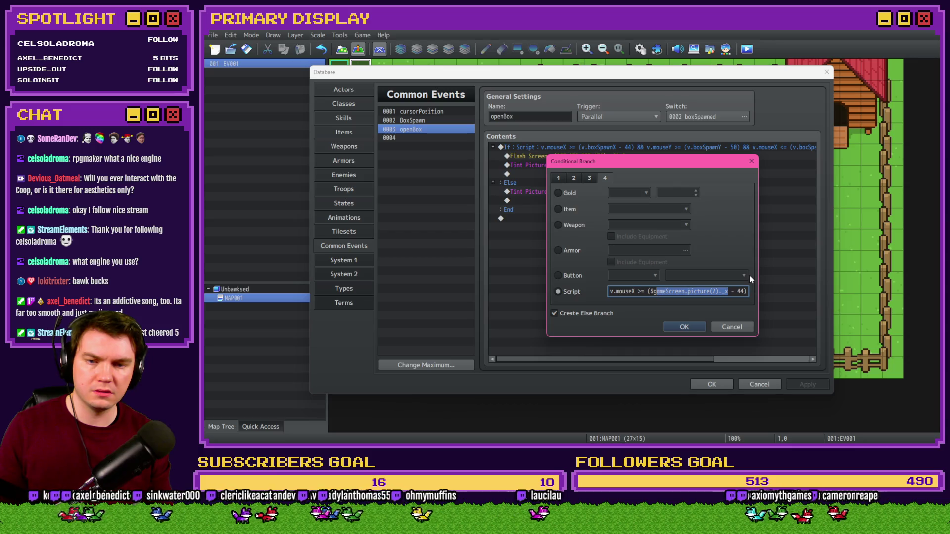
pyautogui.press('End')
pyautogui.write('&& v.mouseY >= (v.boxSpawnY - 50) && v.m')
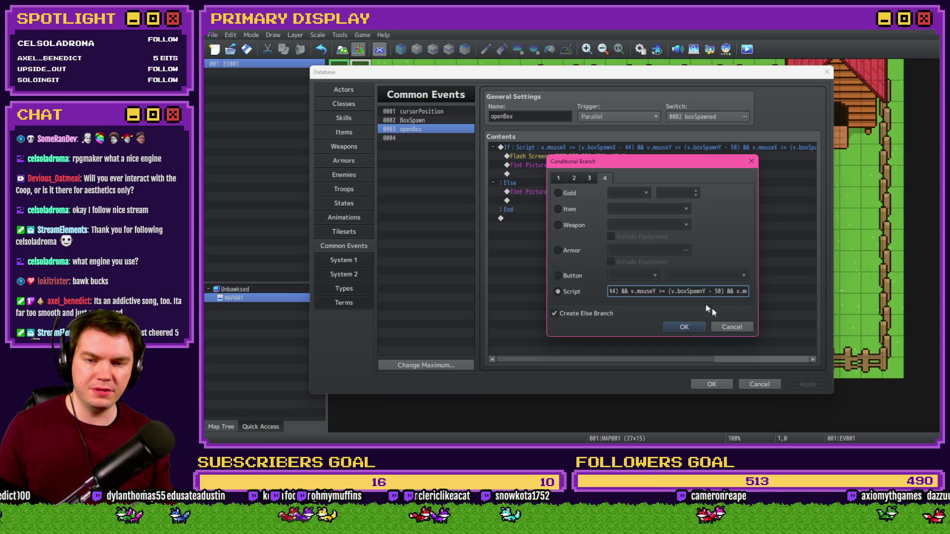
pyautogui.moveTo(671, 291); pyautogui.dragTo(691, 293)
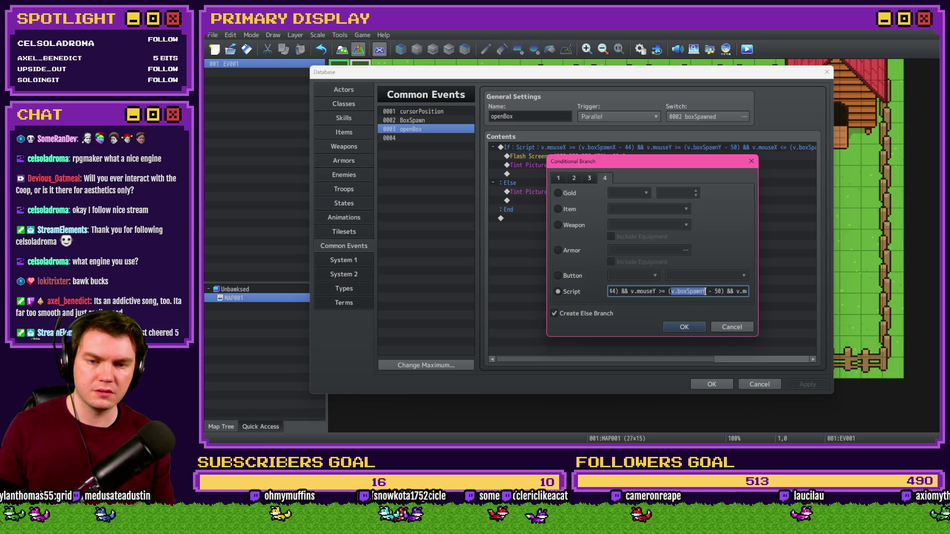
pyautogui.hotkey('ctrl', 'v')
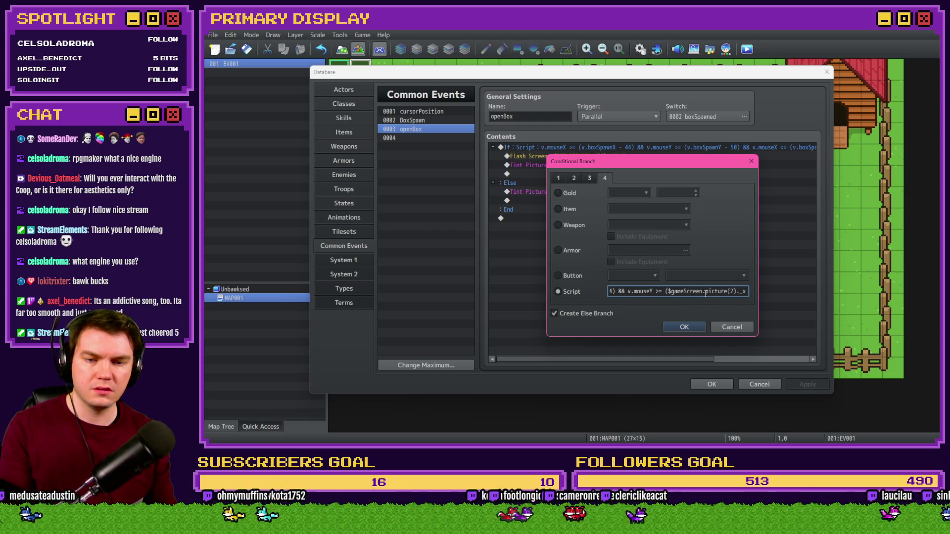
pyautogui.write('y')
# Step: Replace the remaining spawn references with $gameScreen.picture(2), change -44 to +44, and confirm
pyautogui.press('Right')
pyautogui.press('Right')
pyautogui.press('Right')
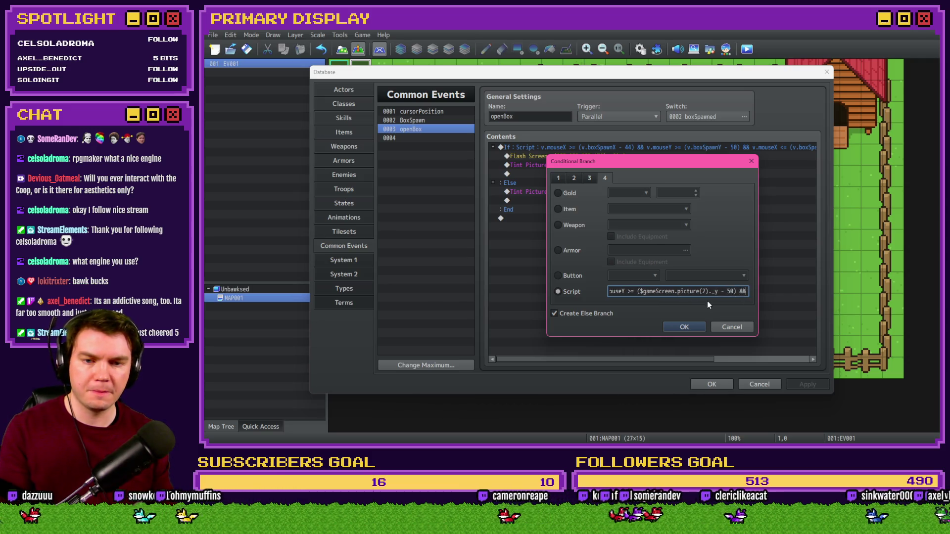
pyautogui.press('Right')
pyautogui.press('Right')
pyautogui.press('Right')
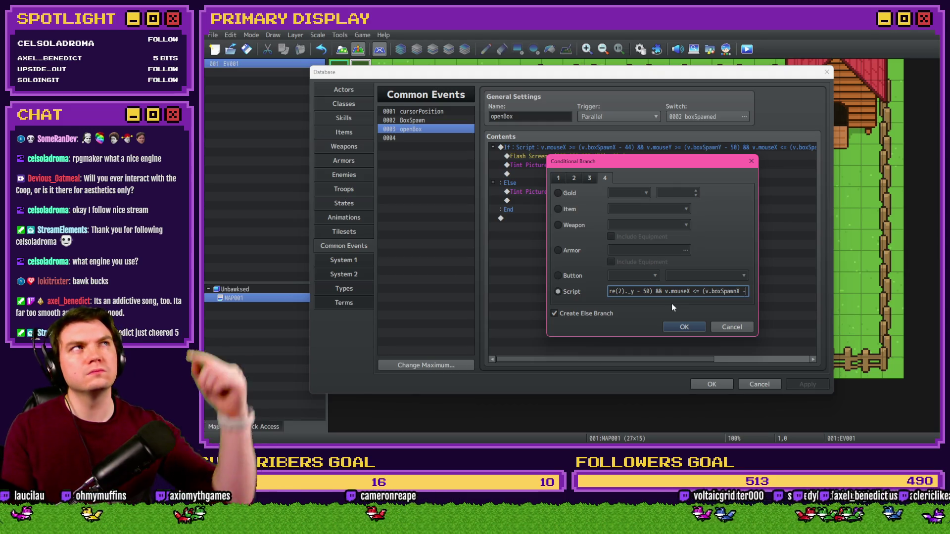
pyautogui.press('Right')
pyautogui.press('Right')
pyautogui.press('Right')
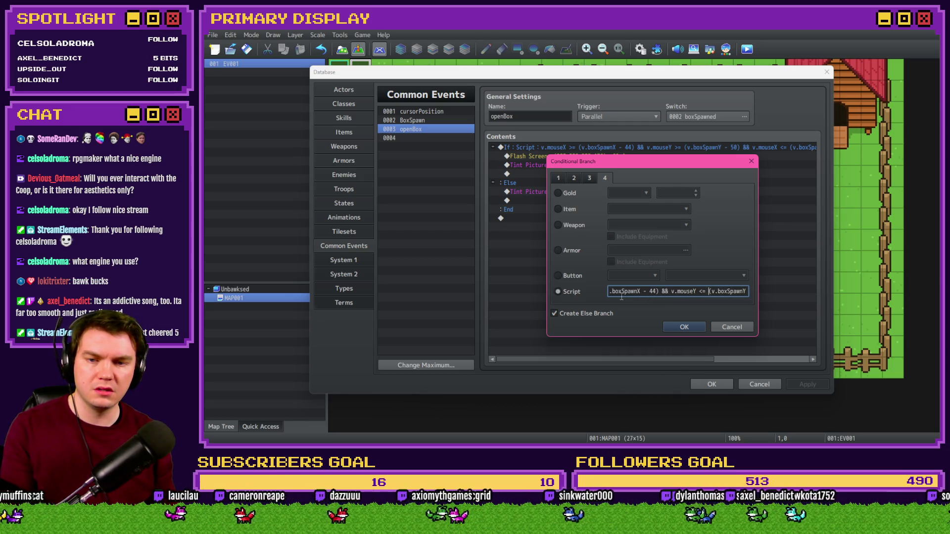
pyautogui.press('Left')
pyautogui.press('Left')
pyautogui.press('Left')
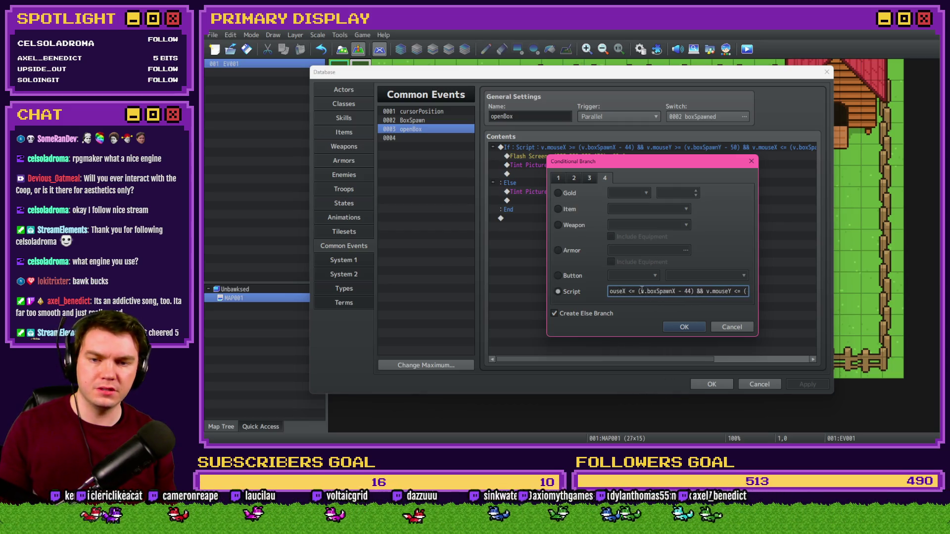
pyautogui.moveTo(642, 291); pyautogui.dragTo(673, 291)
pyautogui.hotkey('ctrl', 'v')
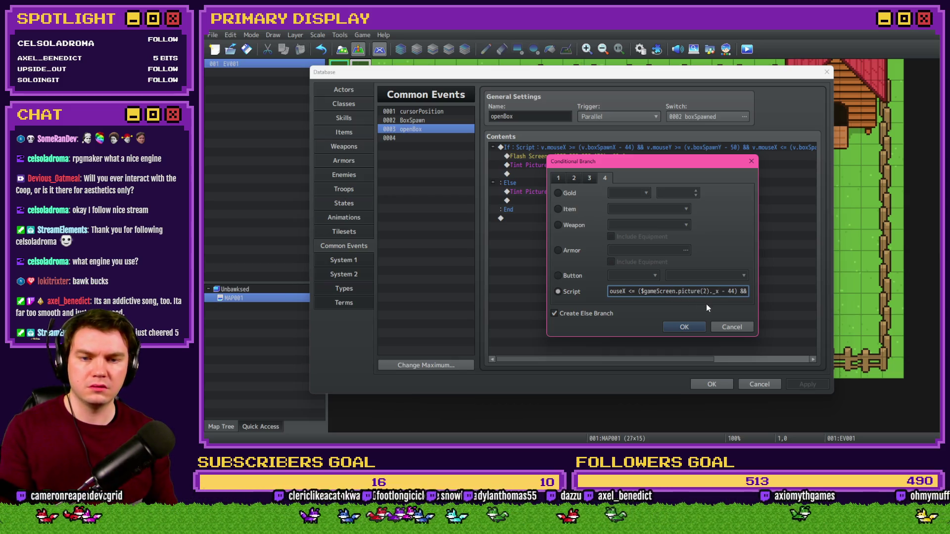
pyautogui.press('Right')
pyautogui.press('Right')
pyautogui.press('Right')
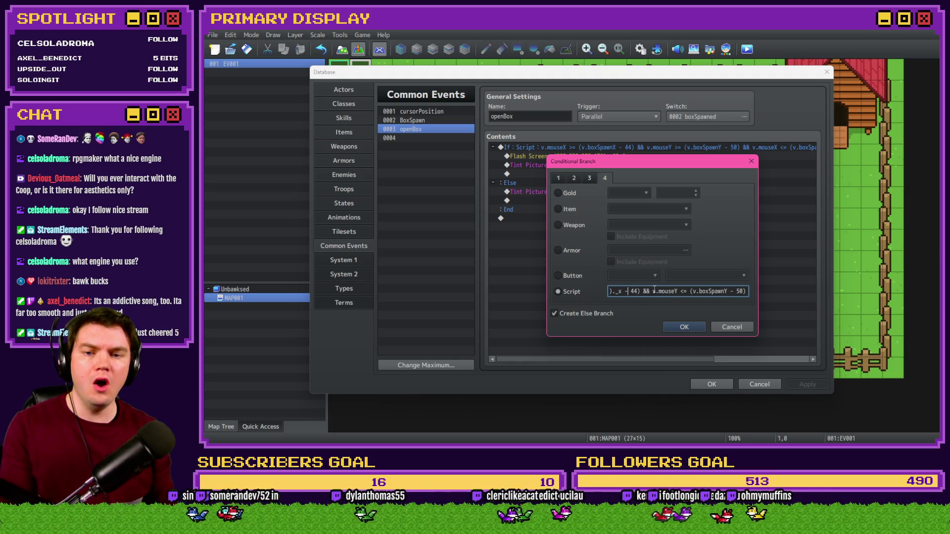
pyautogui.press('BackSpace')
pyautogui.write('+')
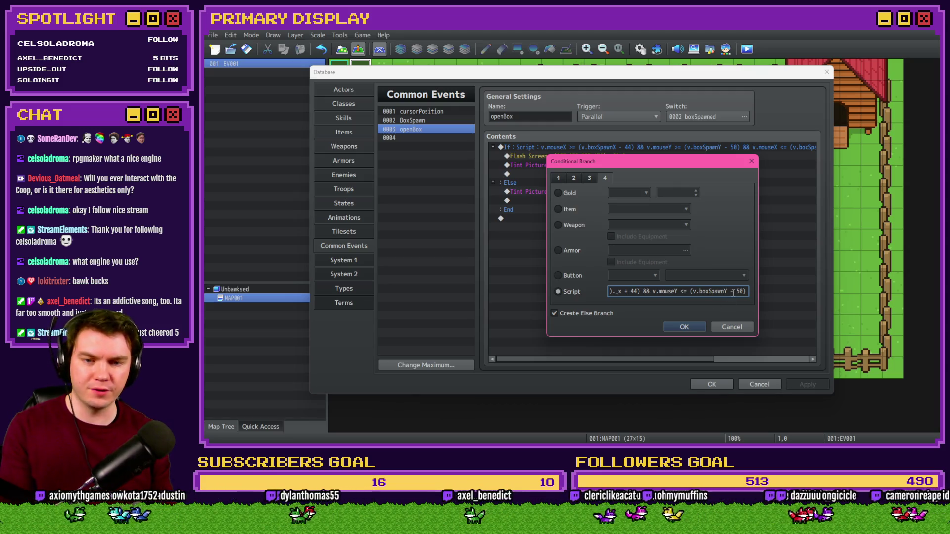
pyautogui.moveTo(690, 291); pyautogui.dragTo(745, 291)
pyautogui.hotkey('ctrl', 'v')
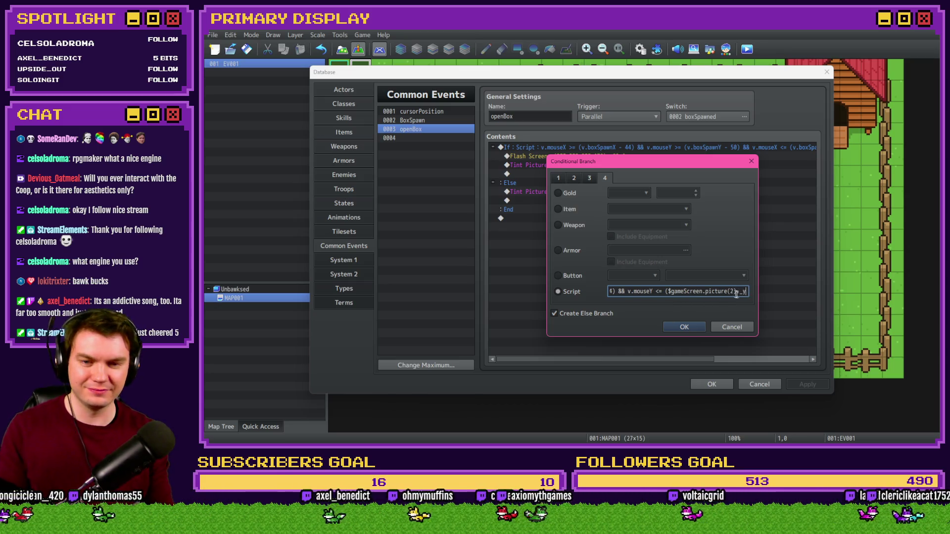
pyautogui.click(684, 328)
pyautogui.click(718, 384)
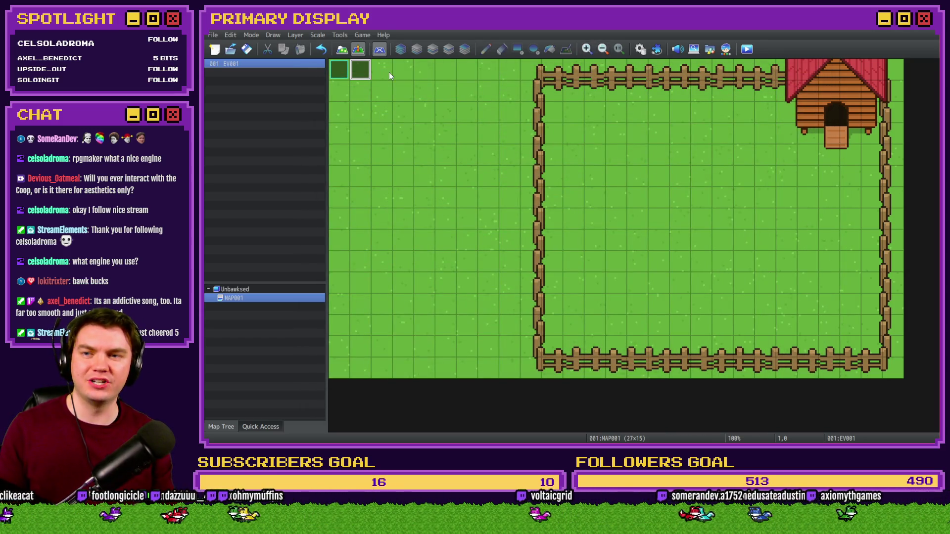
# Step: Reopen and close the database, then save and launch a playtest, choosing New Game
pyautogui.click(641, 49)
pyautogui.click(581, 156)
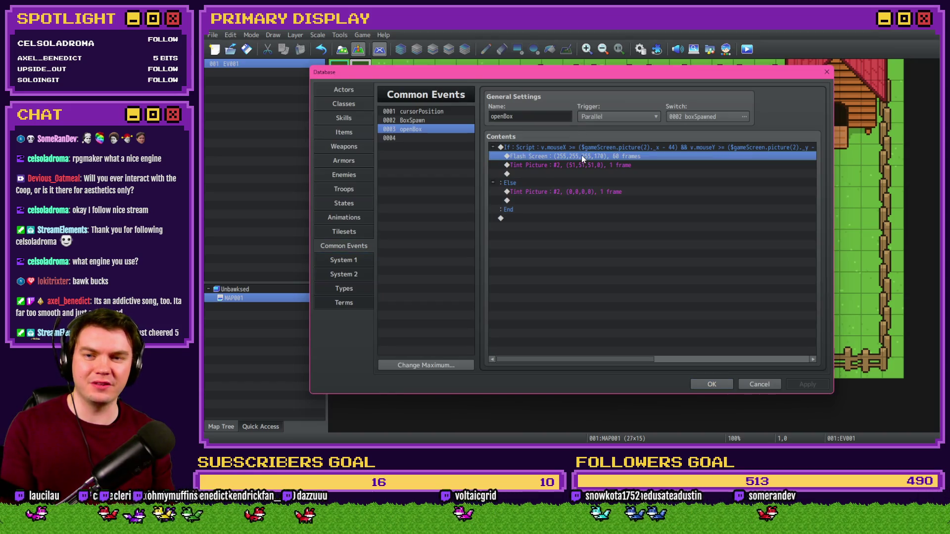
pyautogui.click(711, 384)
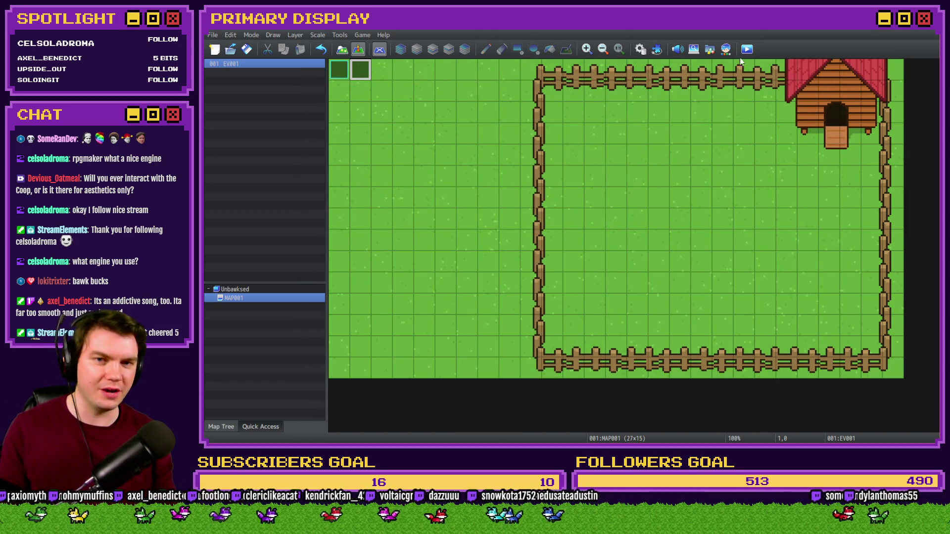
pyautogui.click(747, 49)
pyautogui.click(555, 249)
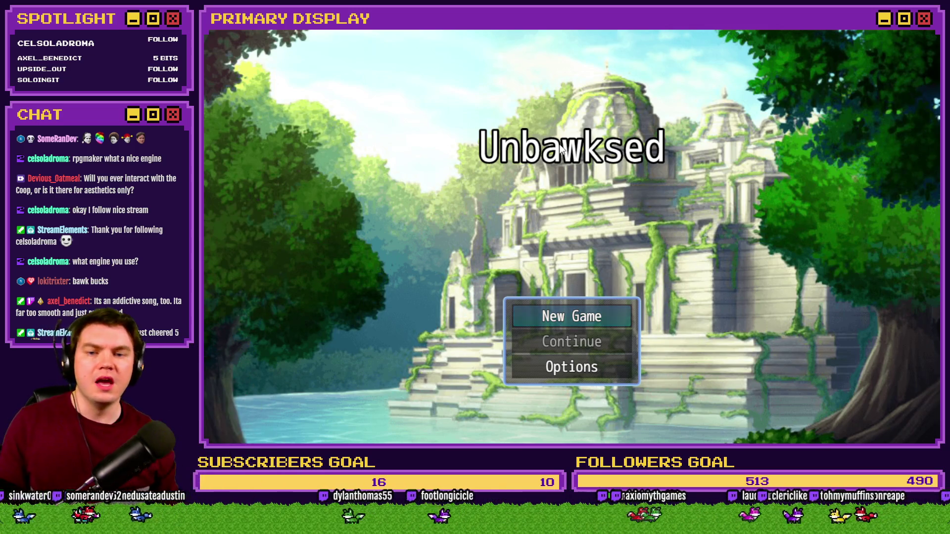
pyautogui.click(602, 319)
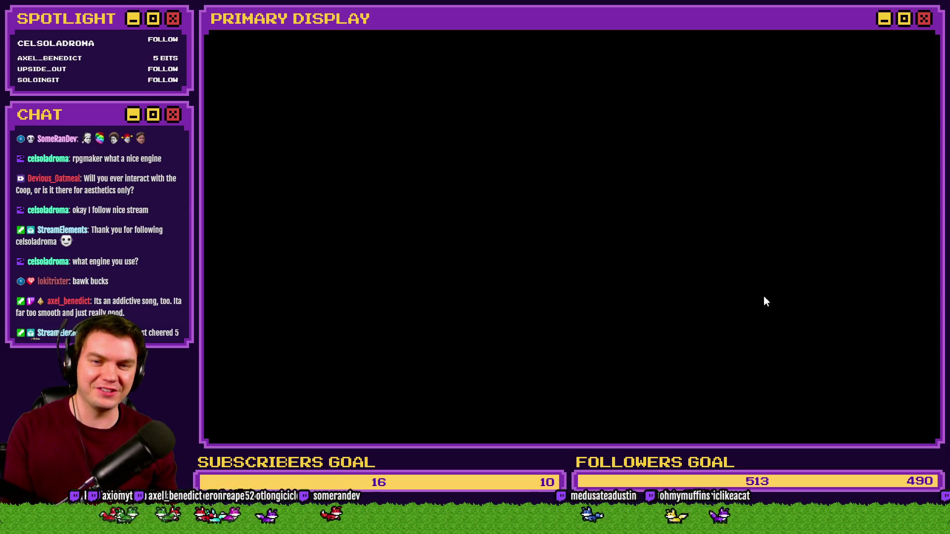
# Step: Begin a new game on the fenced map with the box, then close the playtest
pyautogui.click(564, 315)
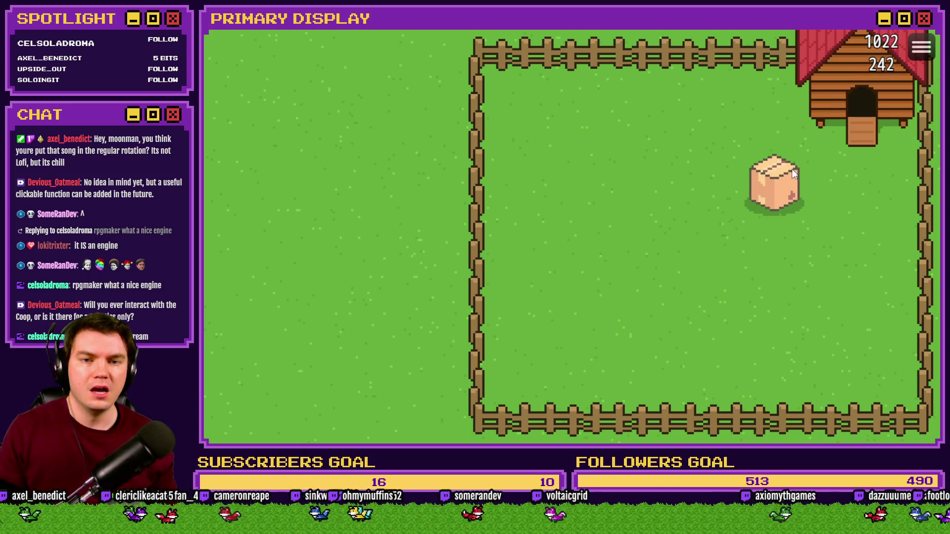
pyautogui.click(925, 20)
# Step: Open openBox in the database and pick the line under Tint Picture to insert a command
pyautogui.click(641, 49)
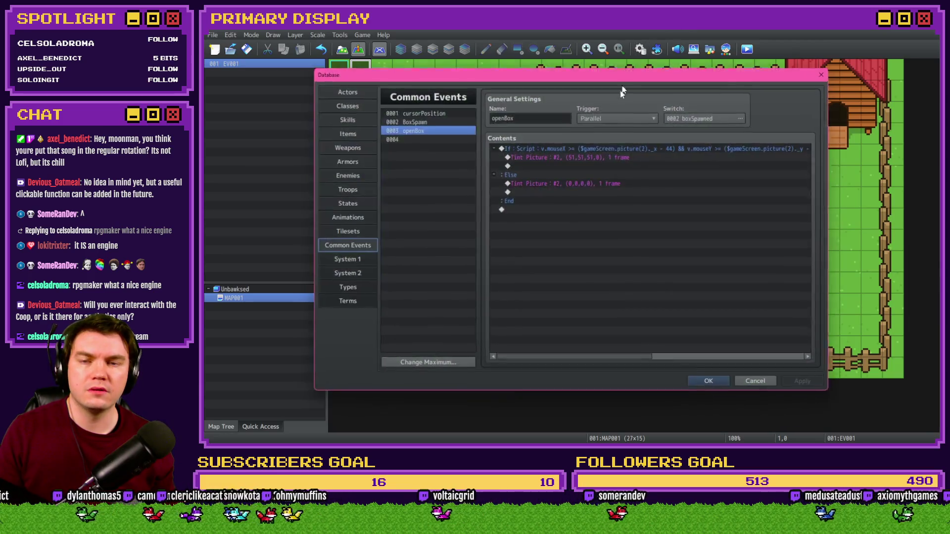
pyautogui.click(577, 155)
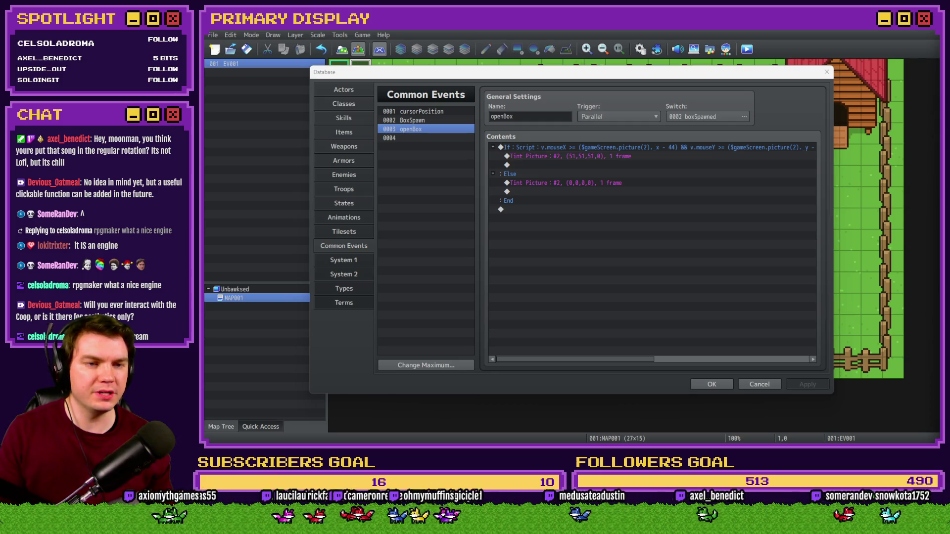
pyautogui.click(664, 129)
pyautogui.click(605, 149)
pyautogui.click(607, 157)
pyautogui.click(606, 148)
pyautogui.click(604, 157)
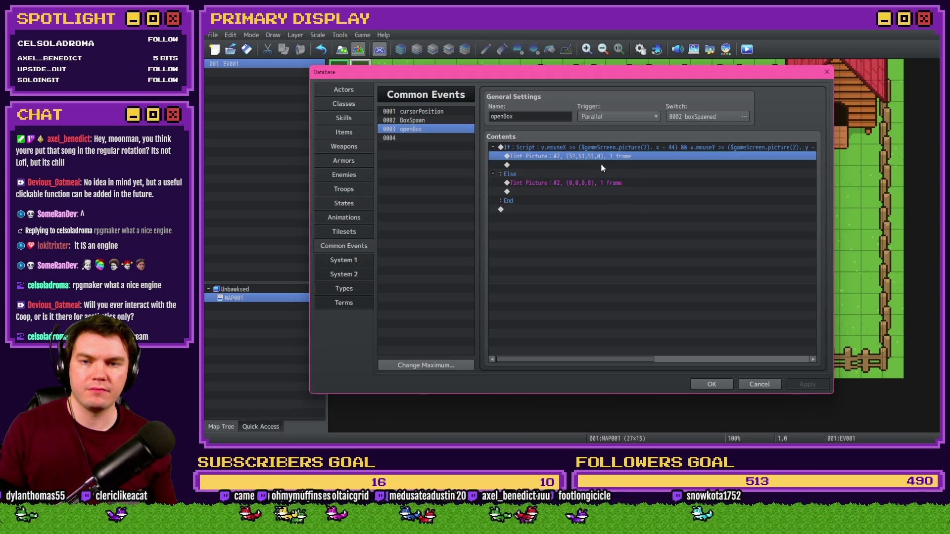
pyautogui.doubleClick(599, 165)
# Step: Add a nested Conditional Branch with script condition TouchInput.isTrigger() beneath the hover tint
pyautogui.click(539, 116)
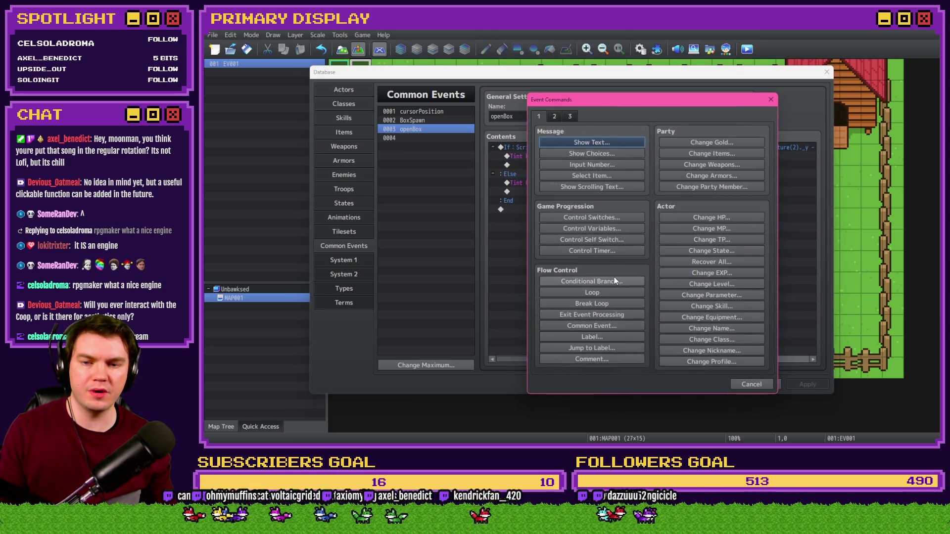
pyautogui.click(592, 281)
pyautogui.click(604, 176)
pyautogui.click(571, 289)
pyautogui.click(621, 290)
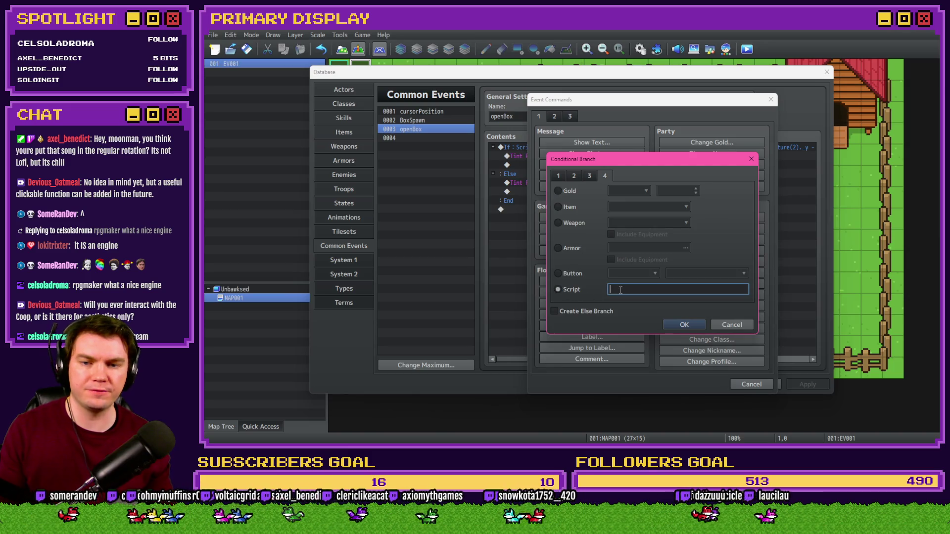
pyautogui.write('TouchInput')
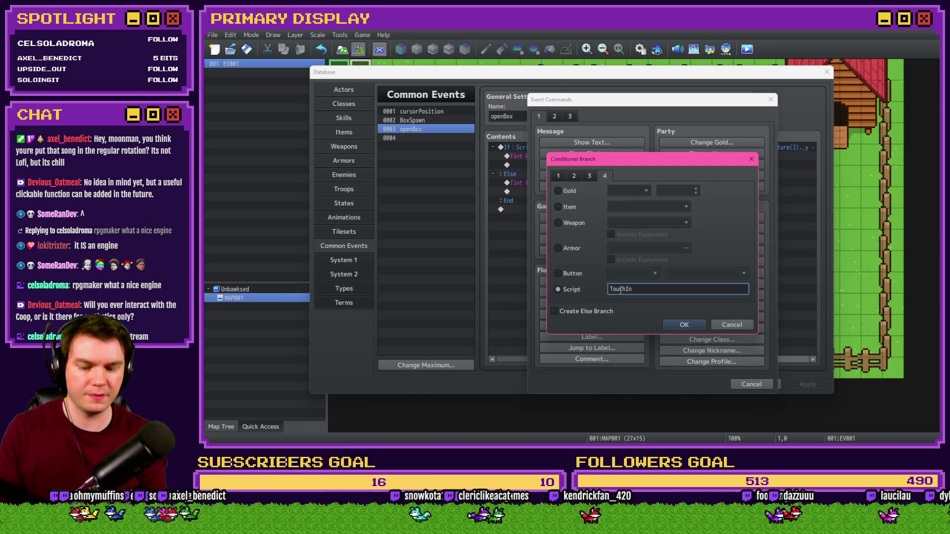
pyautogui.press('BackSpace')
pyautogui.write('.isTrigger')
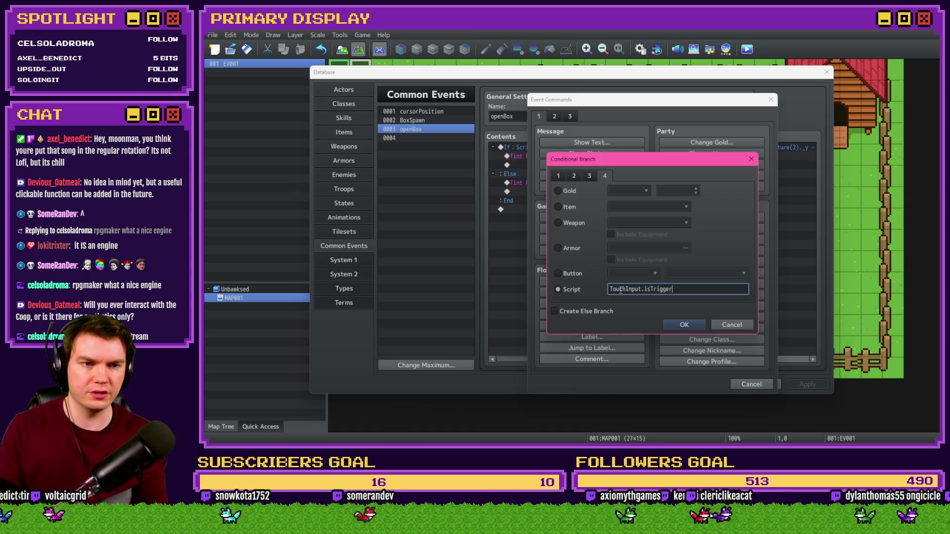
pyautogui.write('()')
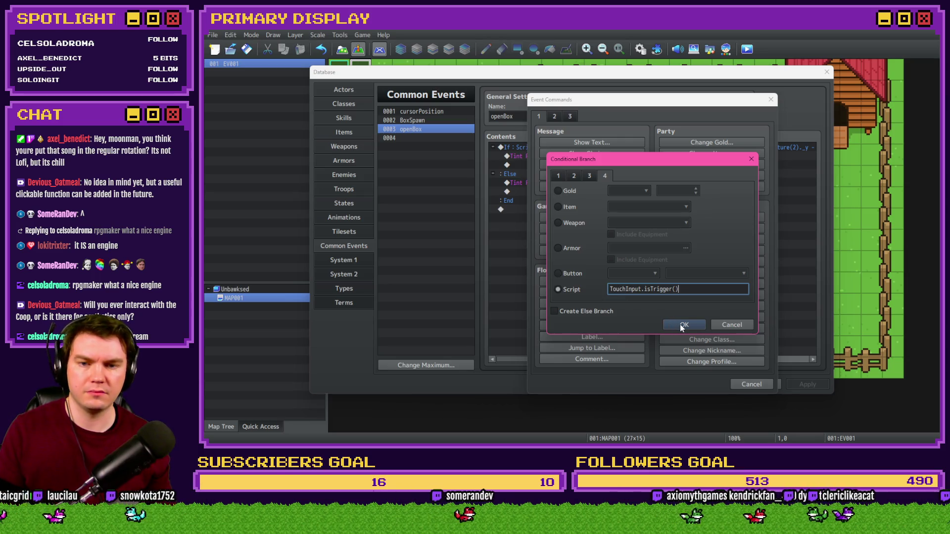
pyautogui.click(680, 324)
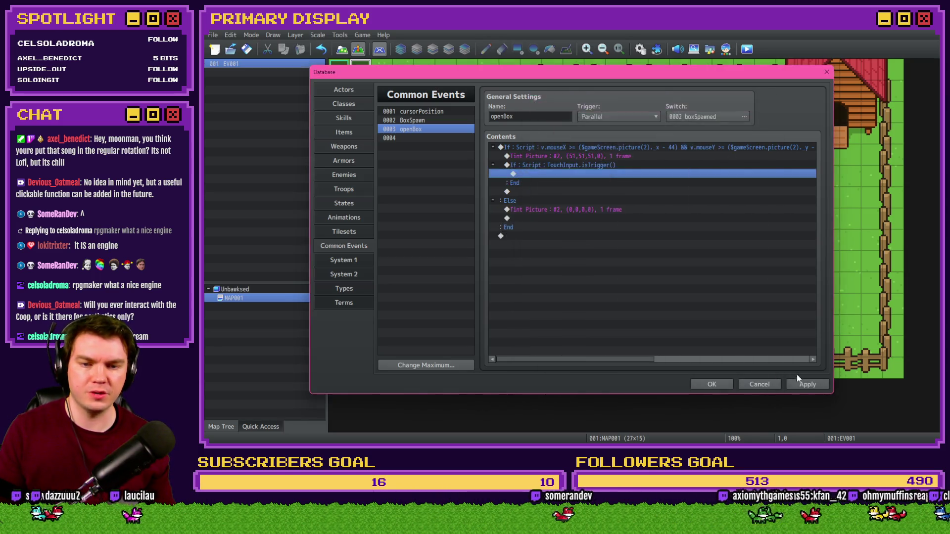
pyautogui.click(577, 168)
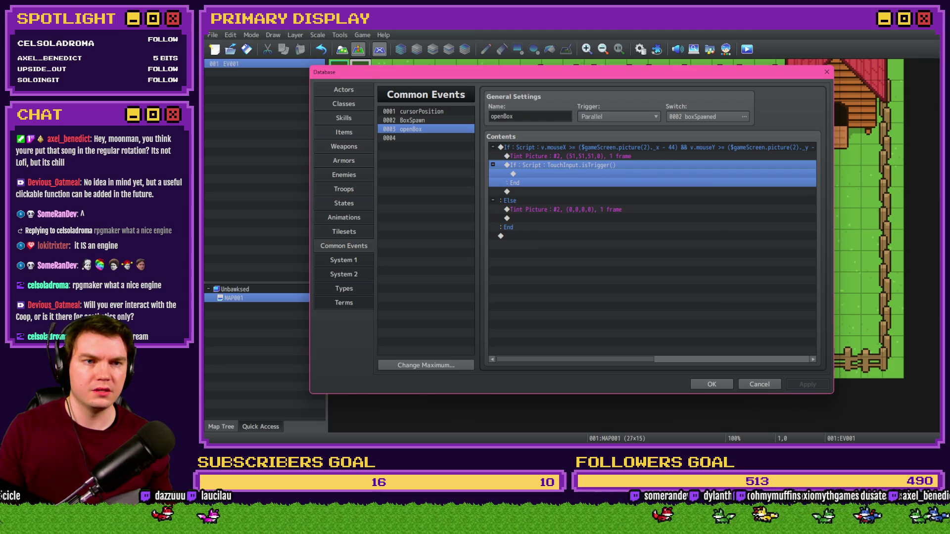
# Step: Give the TouchInput.isTrigger() branch an Else section and apply the change
pyautogui.doubleClick(599, 165)
pyautogui.click(555, 313)
pyautogui.click(680, 324)
pyautogui.click(809, 383)
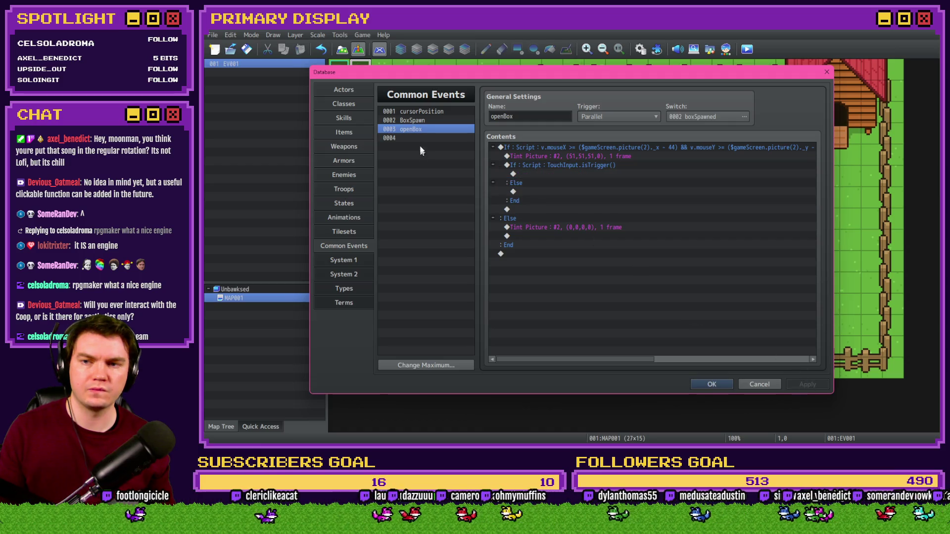
# Step: Look over the BoxSpawn and cursorPosition common events, then return to openBox's nested touch branch
pyautogui.click(416, 120)
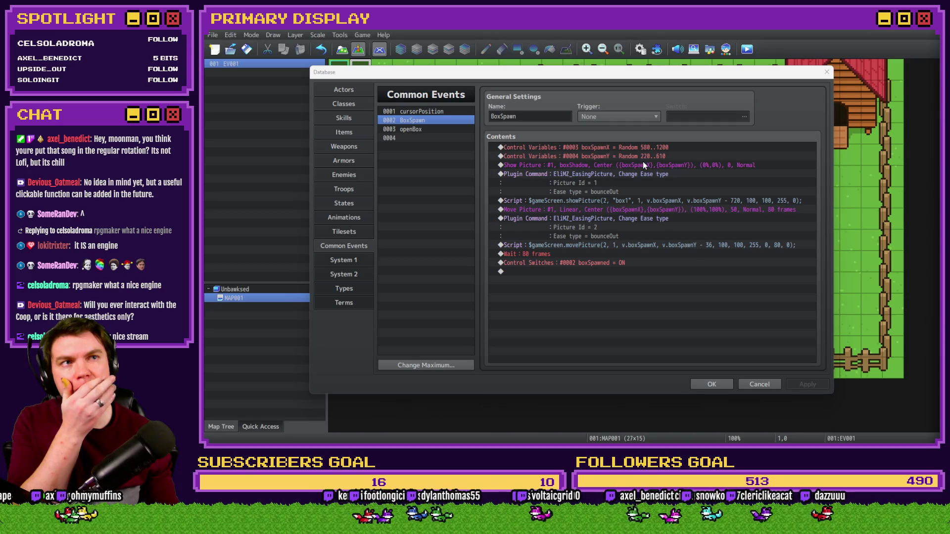
pyautogui.click(436, 121)
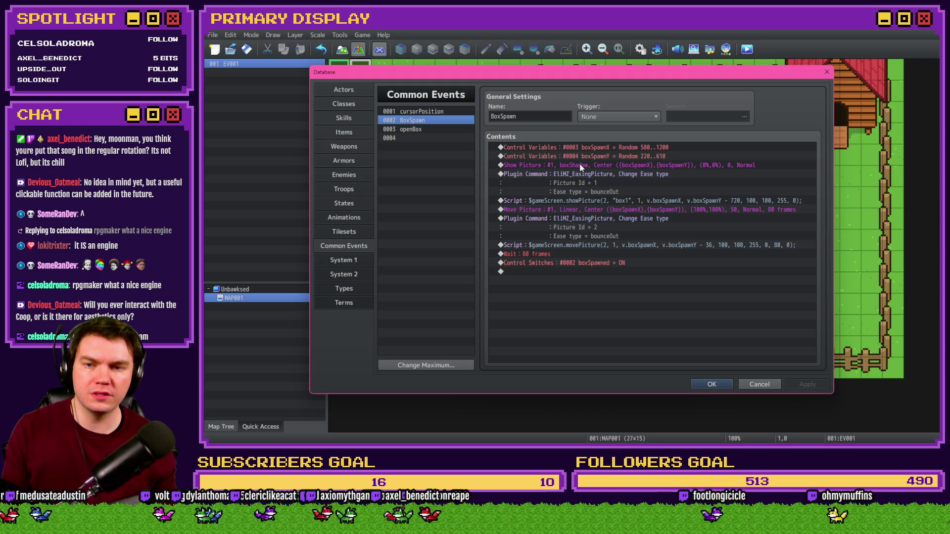
pyautogui.click(581, 157)
pyautogui.click(576, 165)
pyautogui.click(436, 113)
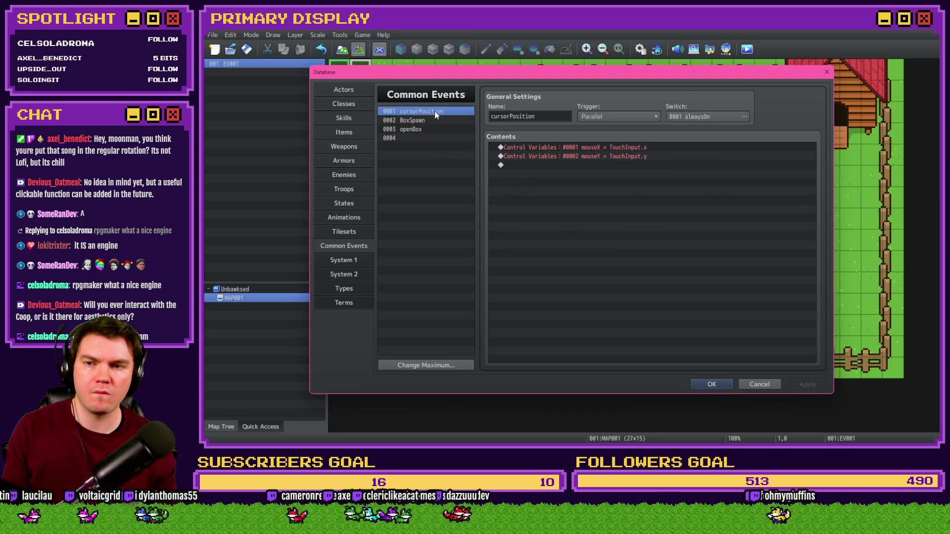
pyautogui.click(432, 129)
pyautogui.click(594, 166)
pyautogui.click(597, 159)
pyautogui.click(597, 165)
pyautogui.click(597, 159)
pyautogui.click(592, 167)
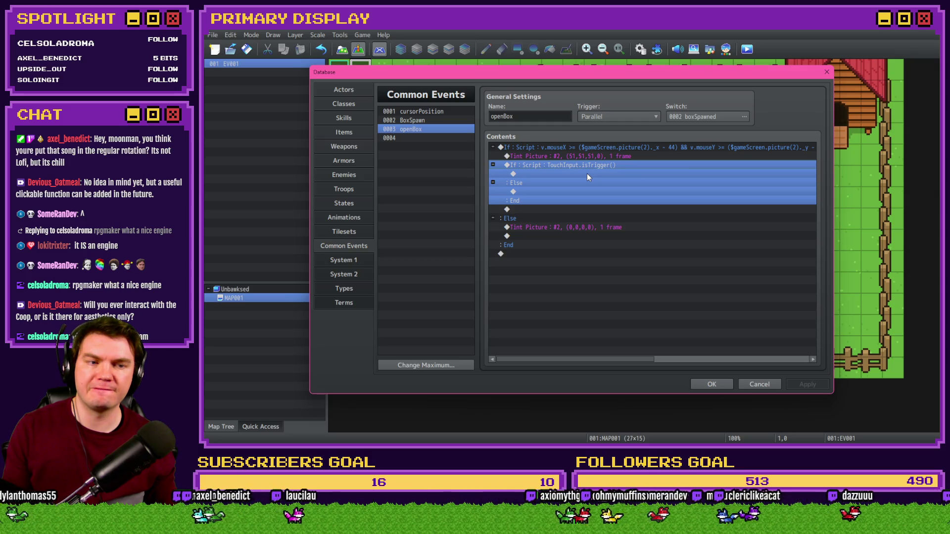
pyautogui.click(593, 159)
pyautogui.click(592, 169)
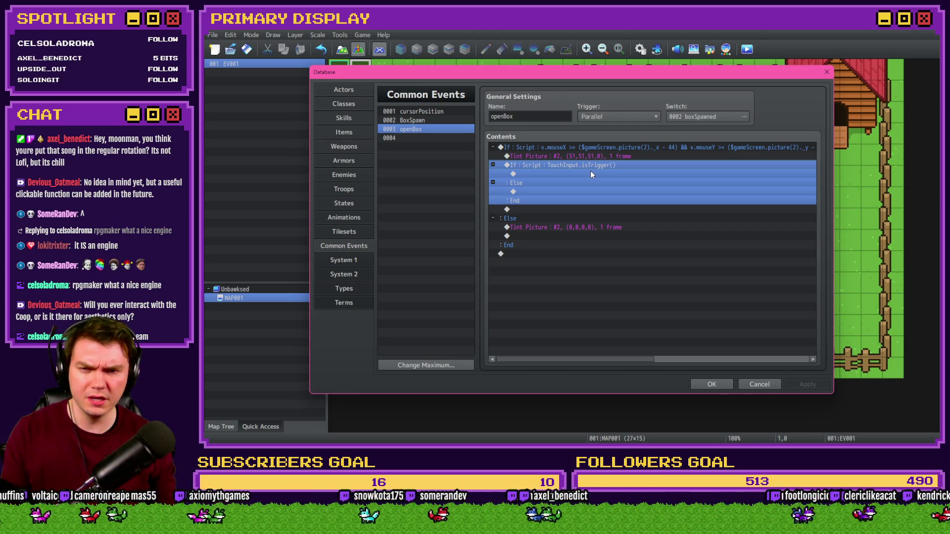
pyautogui.click(581, 166)
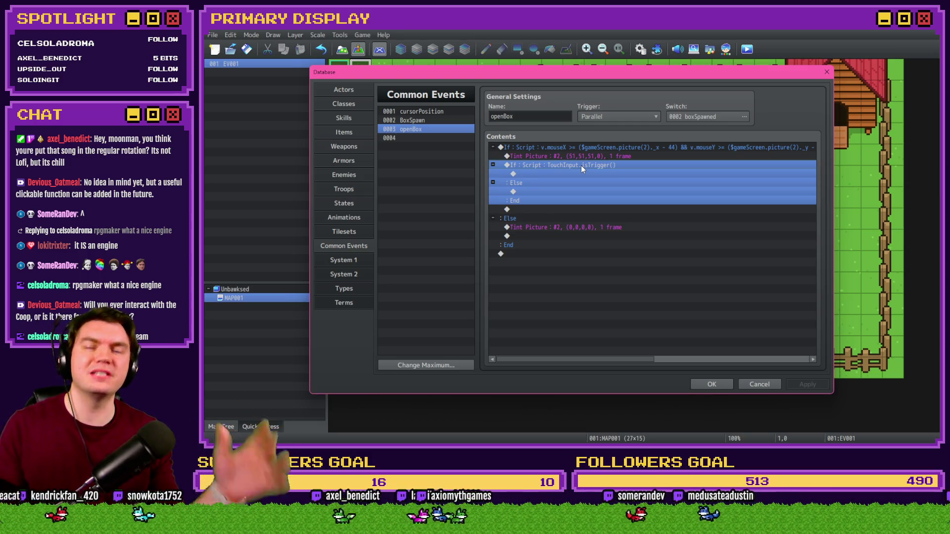
pyautogui.doubleClick(589, 172)
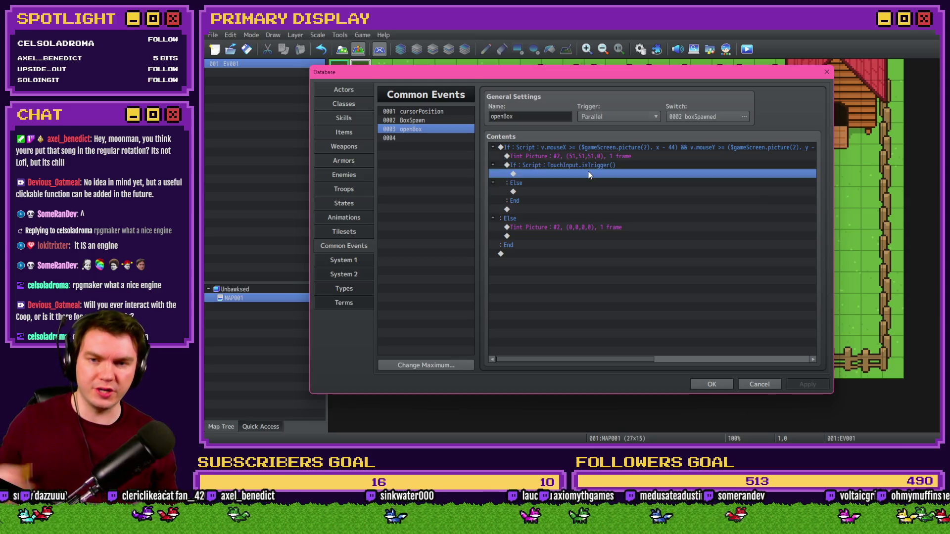
# Step: Name variable 0005 'boxHeight' from a Control Variables dialog
pyautogui.click(590, 231)
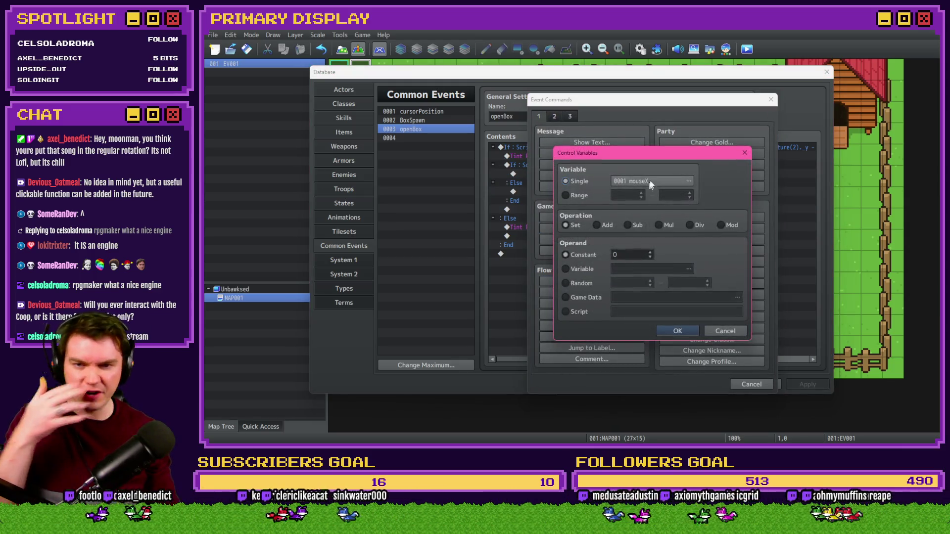
pyautogui.click(664, 186)
pyautogui.click(701, 331)
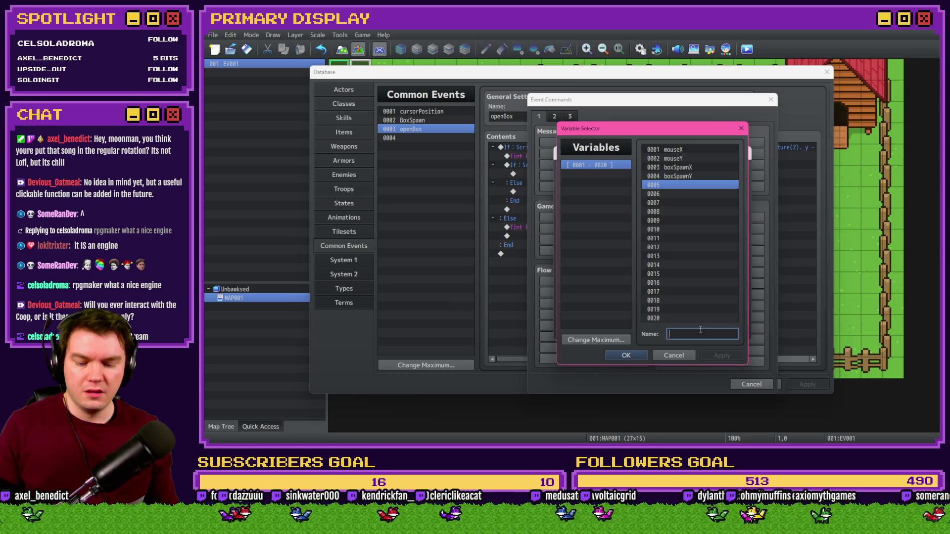
pyautogui.write('boxHeight')
pyautogui.press('Return')
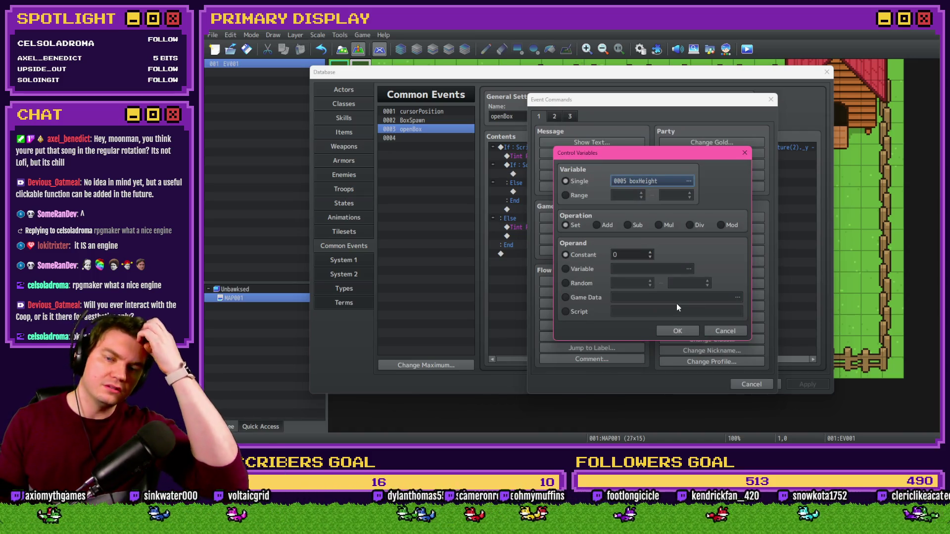
pyautogui.click(674, 331)
pyautogui.press('Delete')
# Step: Correct the nested condition to TouchInput.isTriggered() and start inserting a command inside it
pyautogui.click(593, 167)
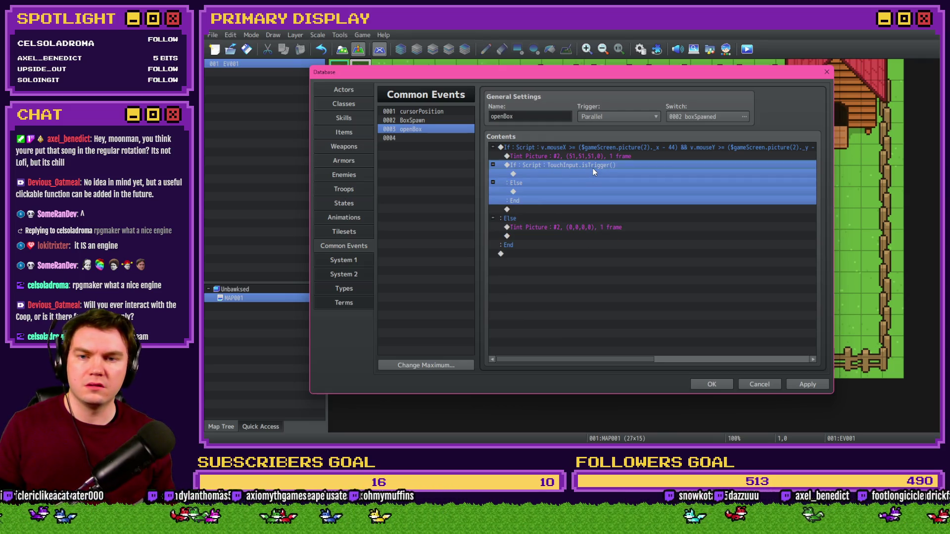
pyautogui.doubleClick(593, 168)
pyautogui.click(671, 292)
pyautogui.write('ed(')
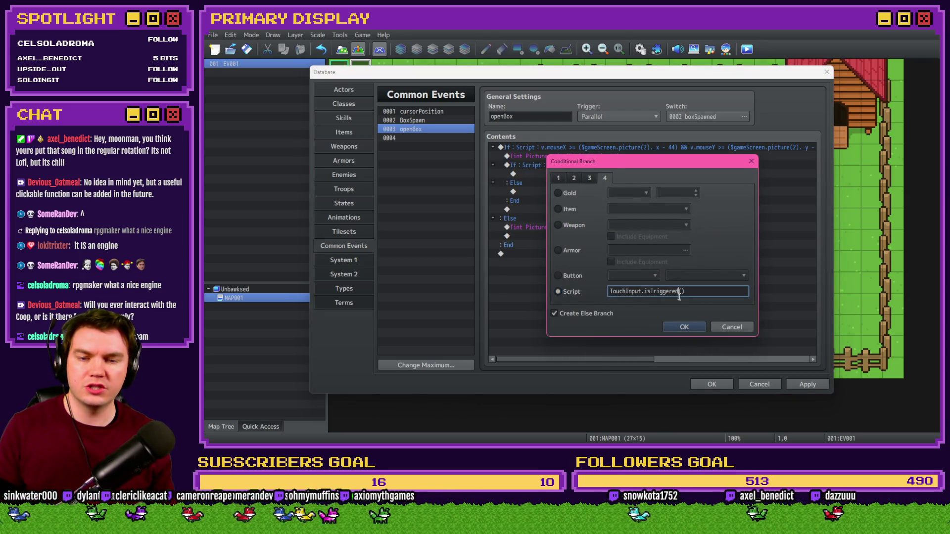
pyautogui.hotkey('alt', 'Tab')
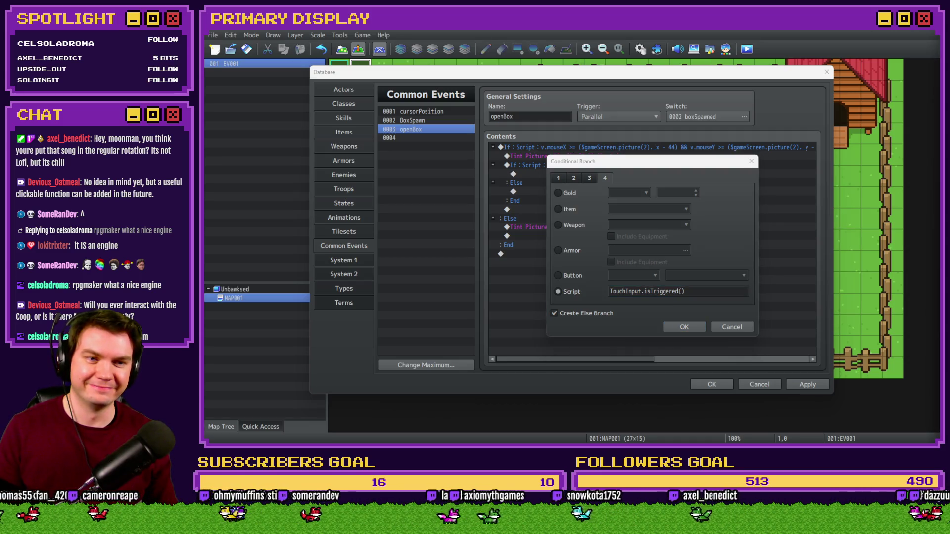
pyautogui.click(684, 327)
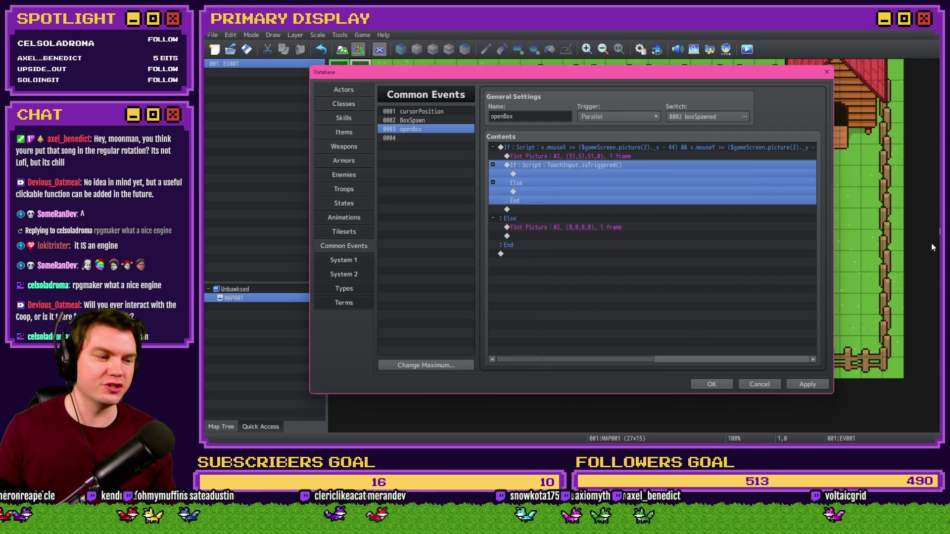
pyautogui.hotkey('alt', 'Tab')
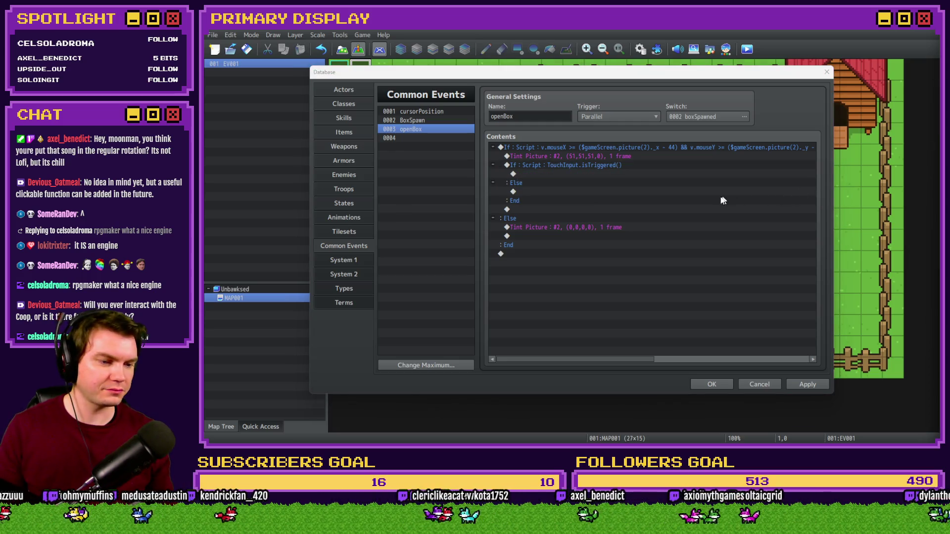
pyautogui.click(601, 168)
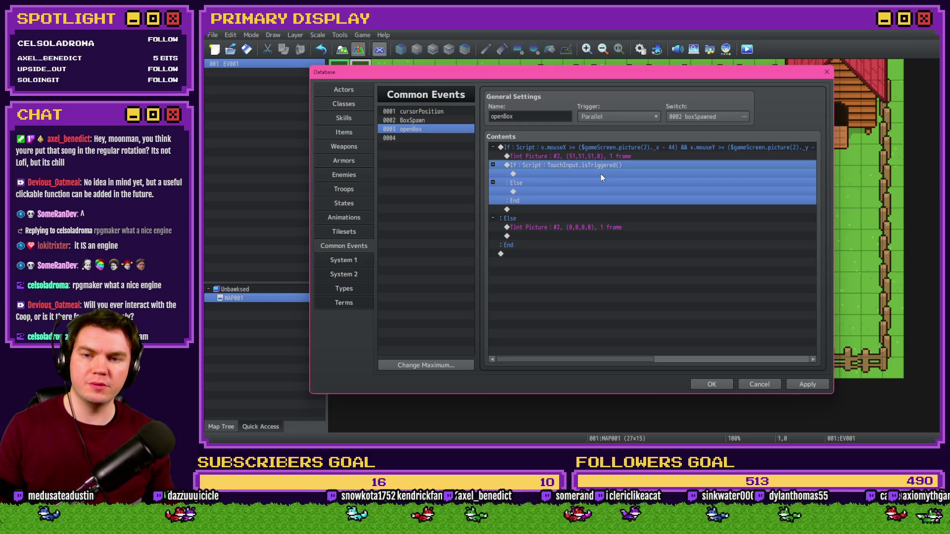
pyautogui.doubleClick(601, 174)
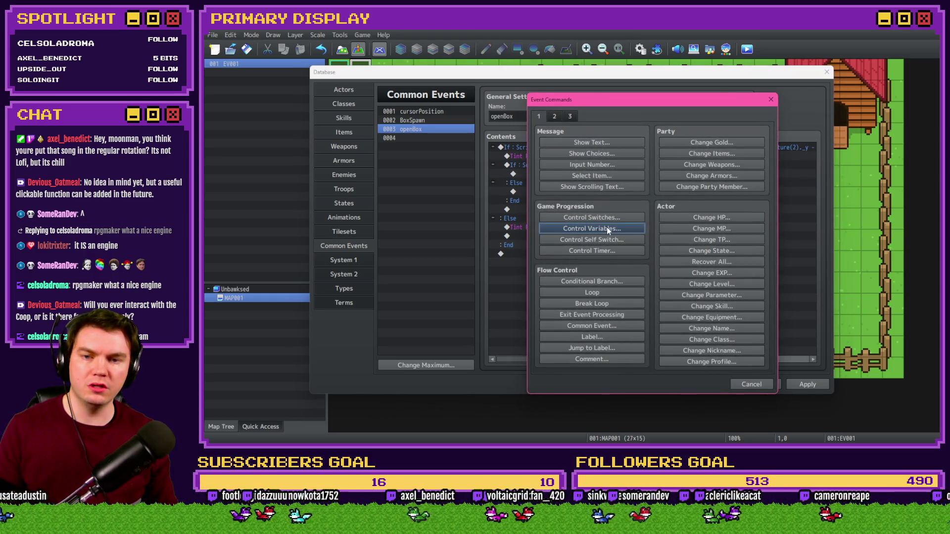
# Step: Add boxHeight Add 1 in the click branch and boxHeight Set 0 under Else, then apply
pyautogui.click(609, 230)
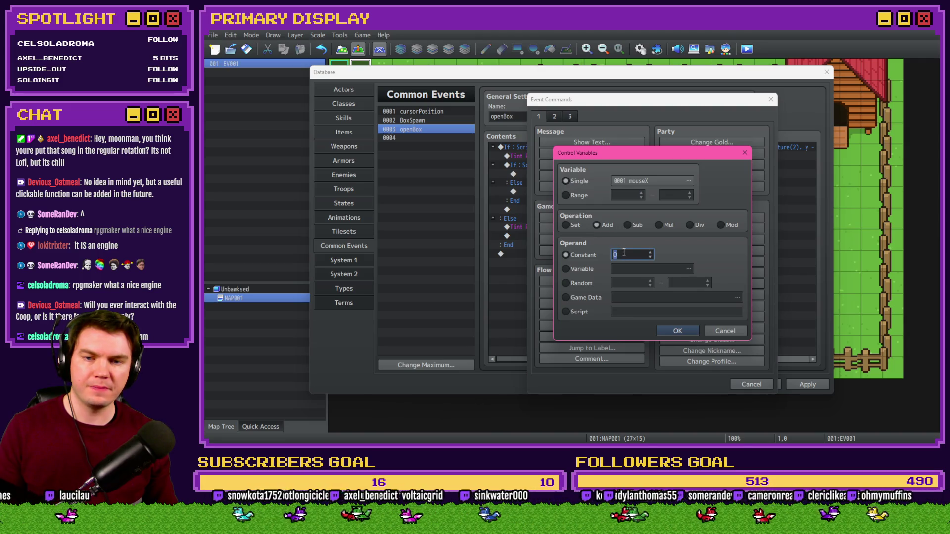
pyautogui.write('1')
pyautogui.click(651, 181)
pyautogui.doubleClick(687, 187)
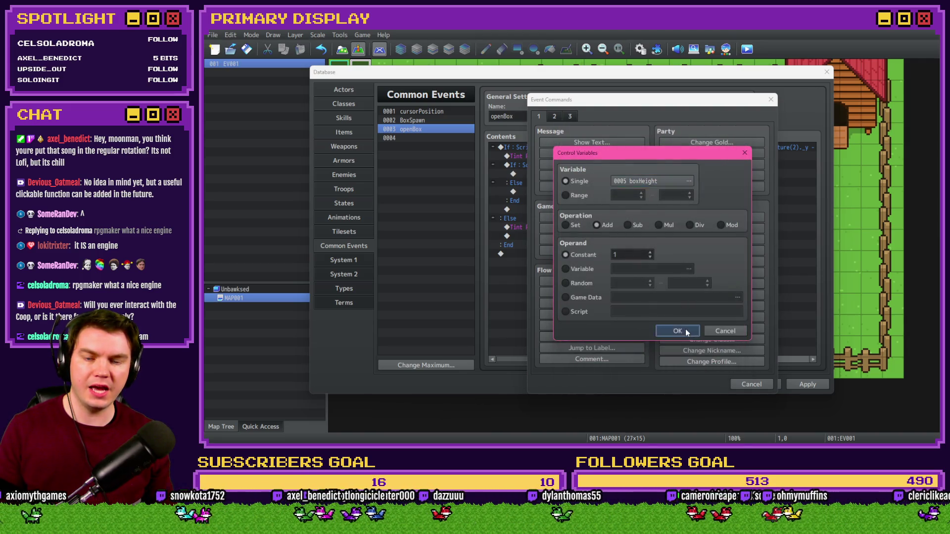
pyautogui.click(677, 332)
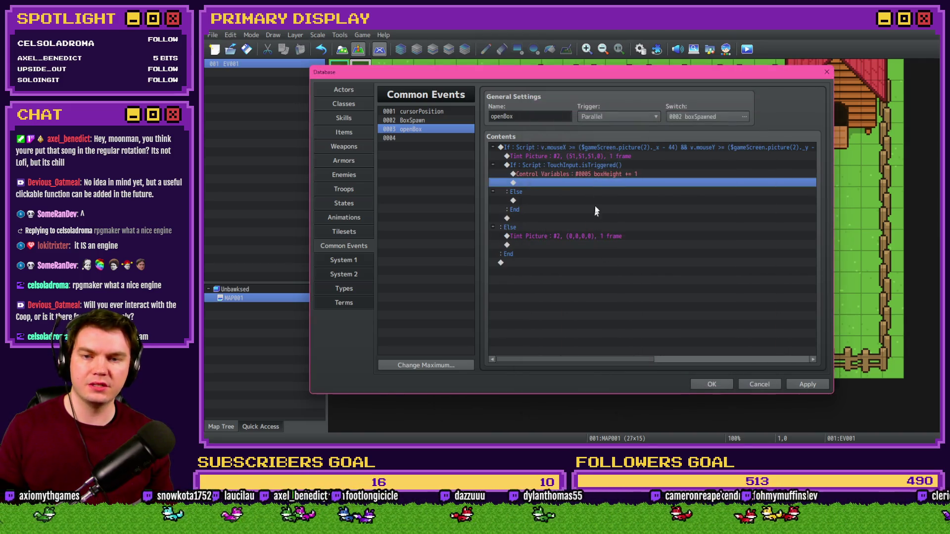
pyautogui.click(556, 200)
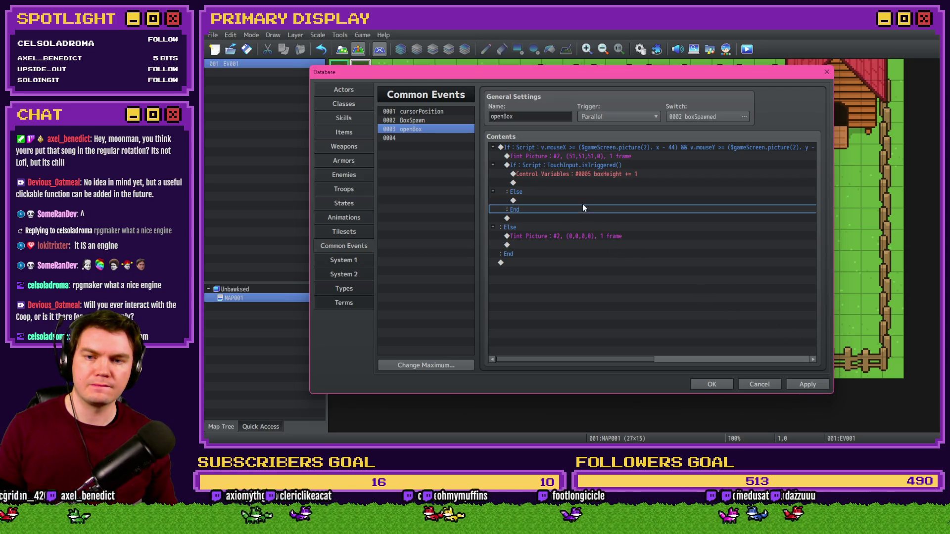
pyautogui.hotkey('ctrl', 'v')
pyautogui.doubleClick(603, 201)
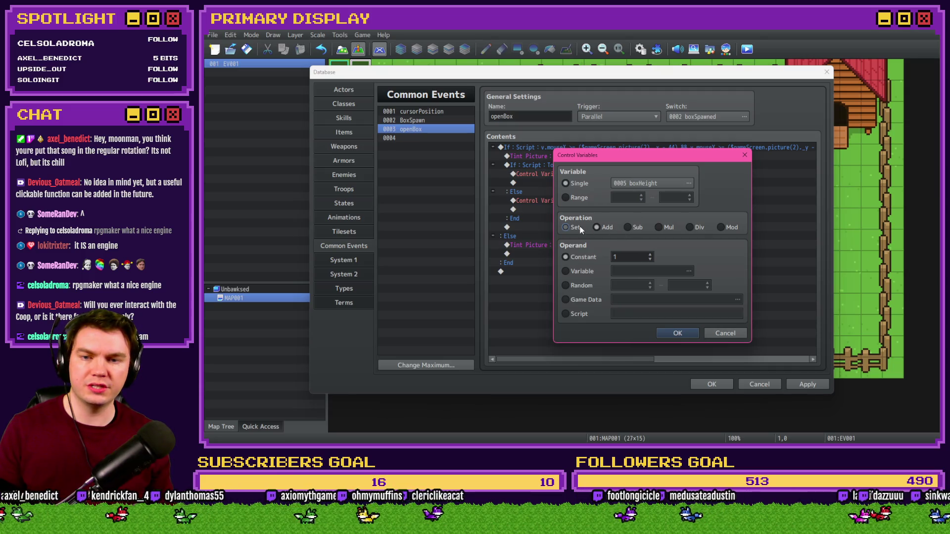
pyautogui.write('0')
pyautogui.click(677, 333)
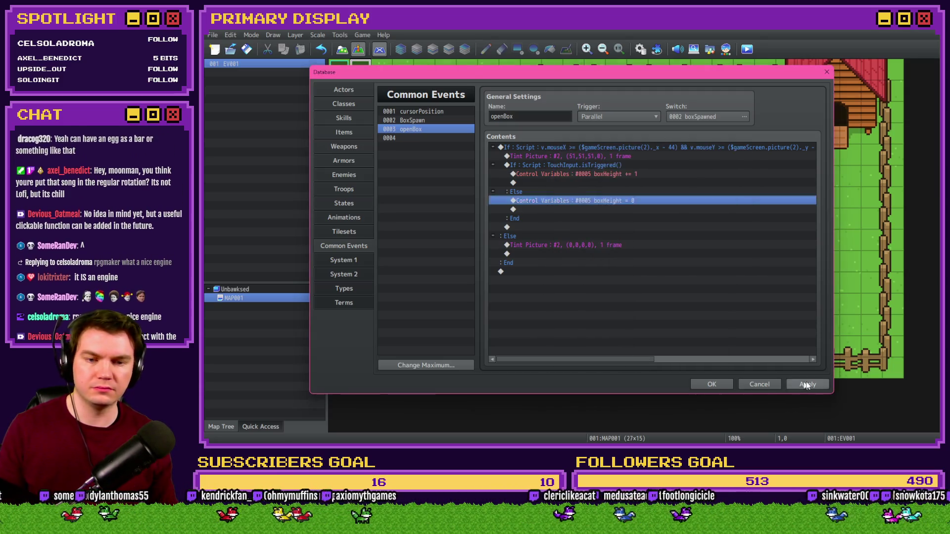
pyautogui.click(807, 384)
pyautogui.click(575, 174)
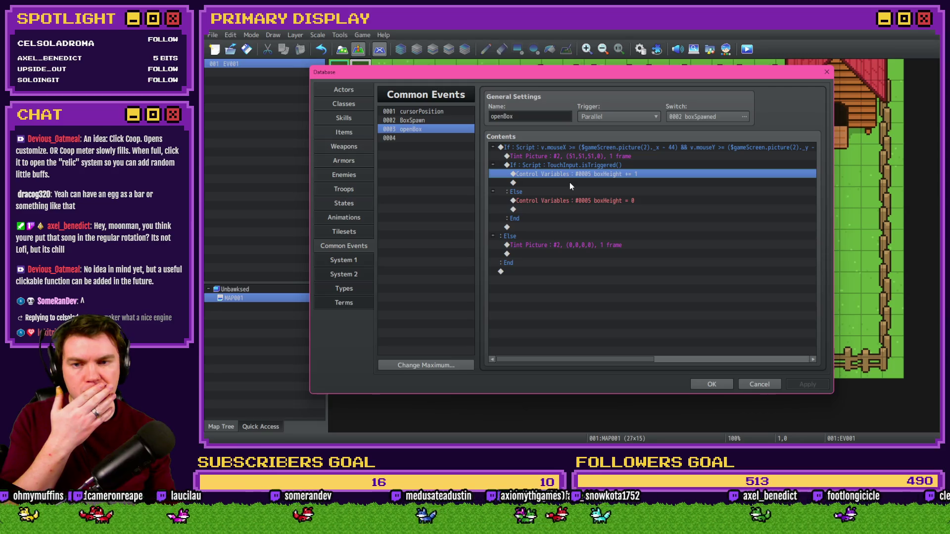
pyautogui.doubleClick(570, 183)
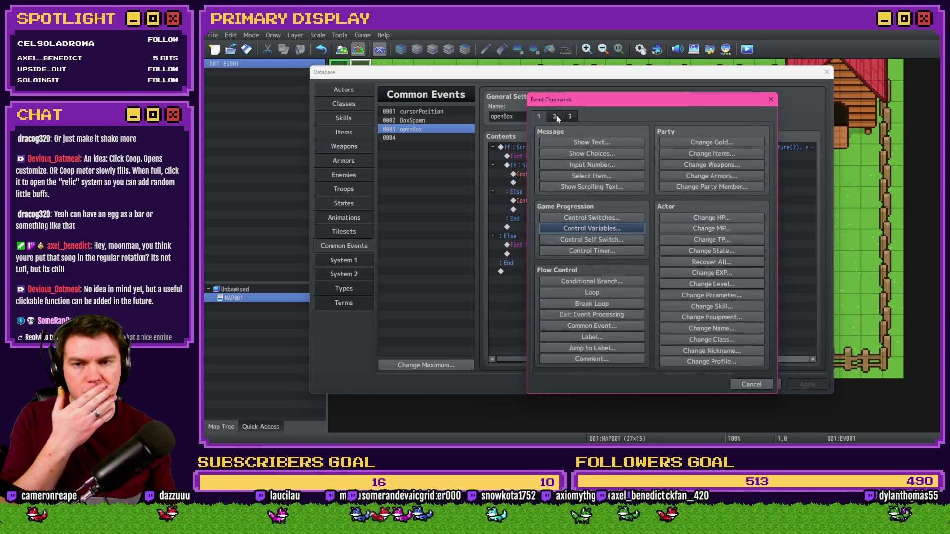
# Step: Add a Script command '$gameScreen.picture(2)._scaleX = 150;' after the boxHeight increase
pyautogui.click(683, 348)
pyautogui.write('$gameScreen.')
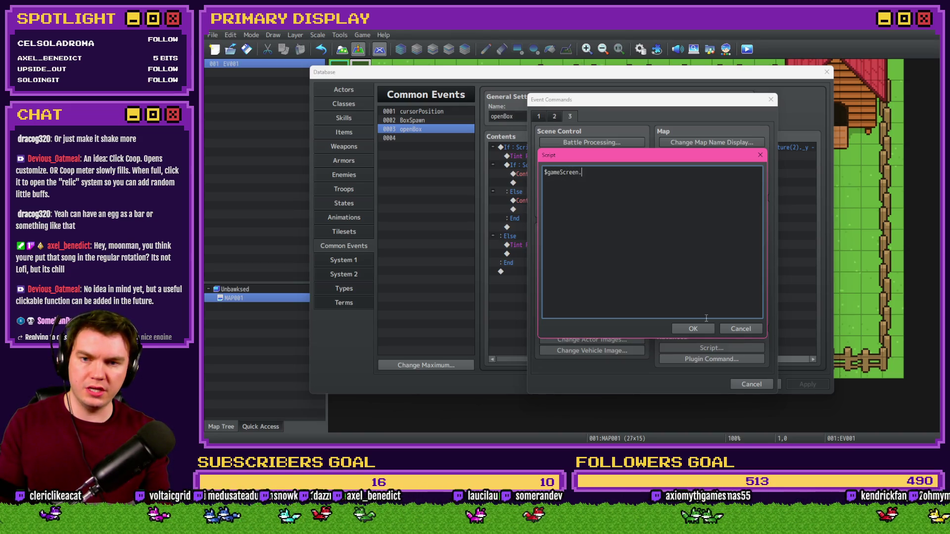
pyautogui.write('picture(')
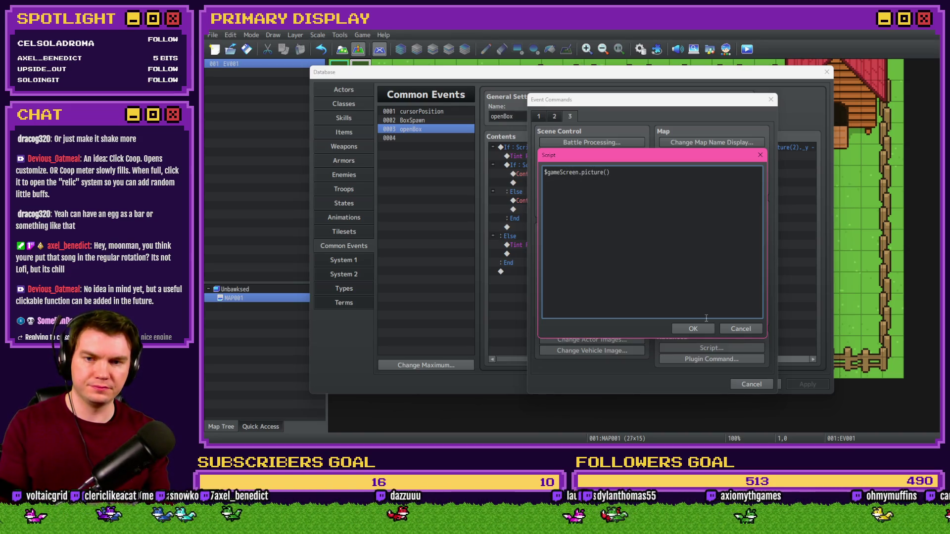
pyautogui.write('2)')
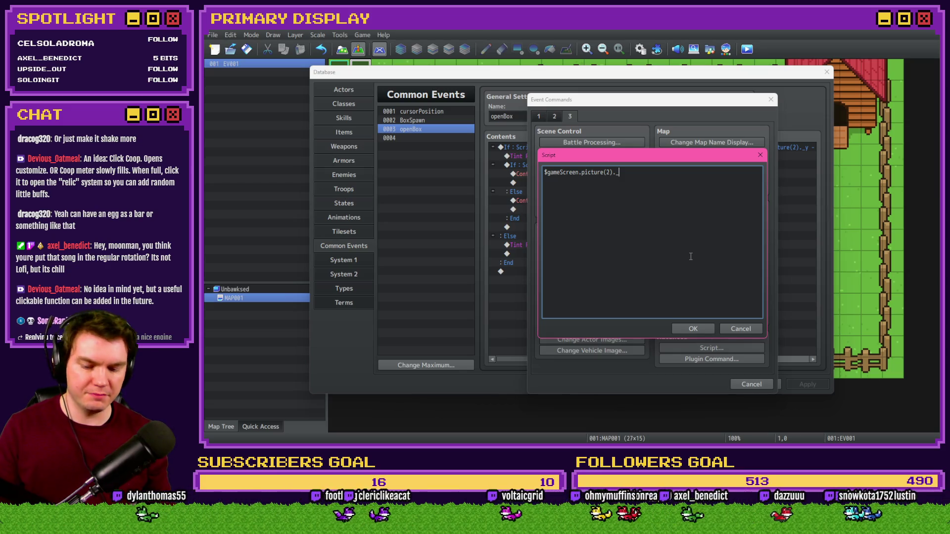
pyautogui.write('eight')
pyautogui.press('BackSpace')
pyautogui.write('X')
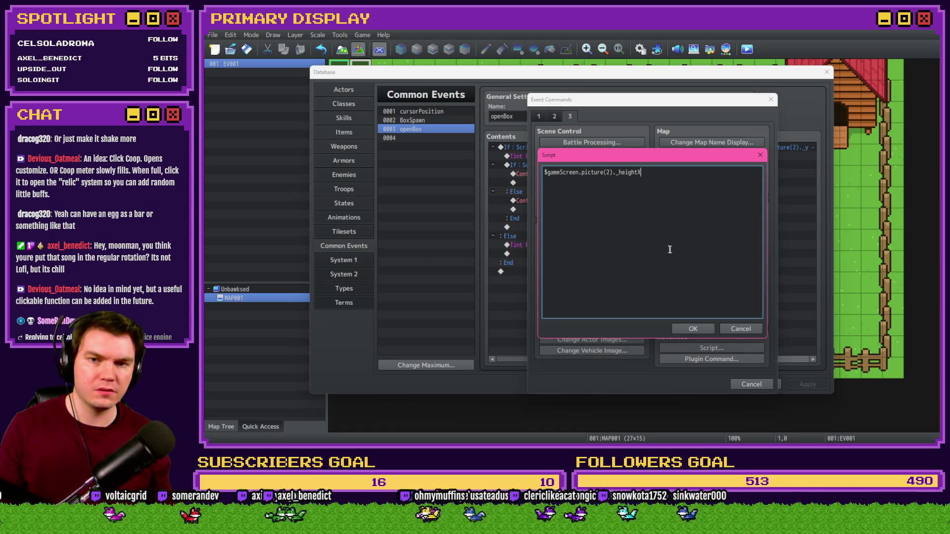
pyautogui.moveTo(619, 172); pyautogui.dragTo(634, 172)
pyautogui.write('scaleX =')
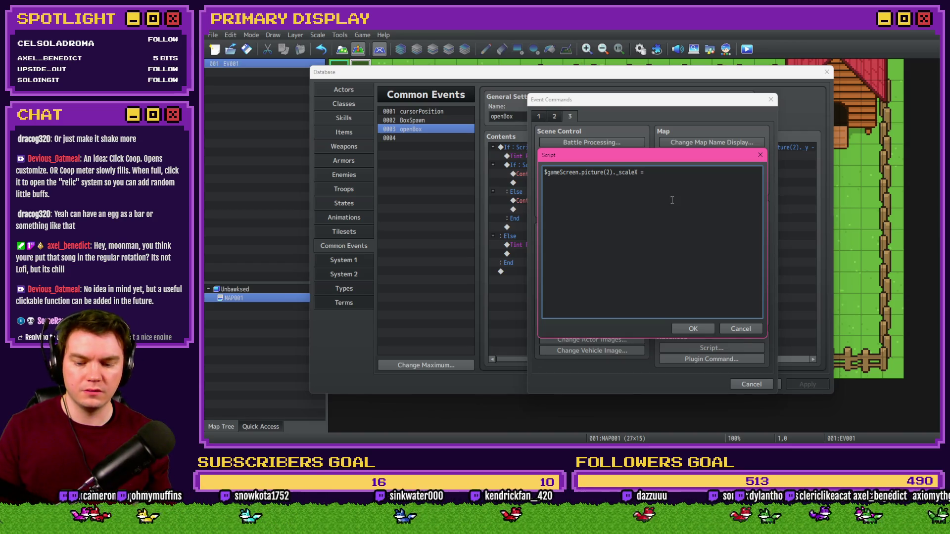
pyautogui.press('BackSpace')
pyautogui.write('150;')
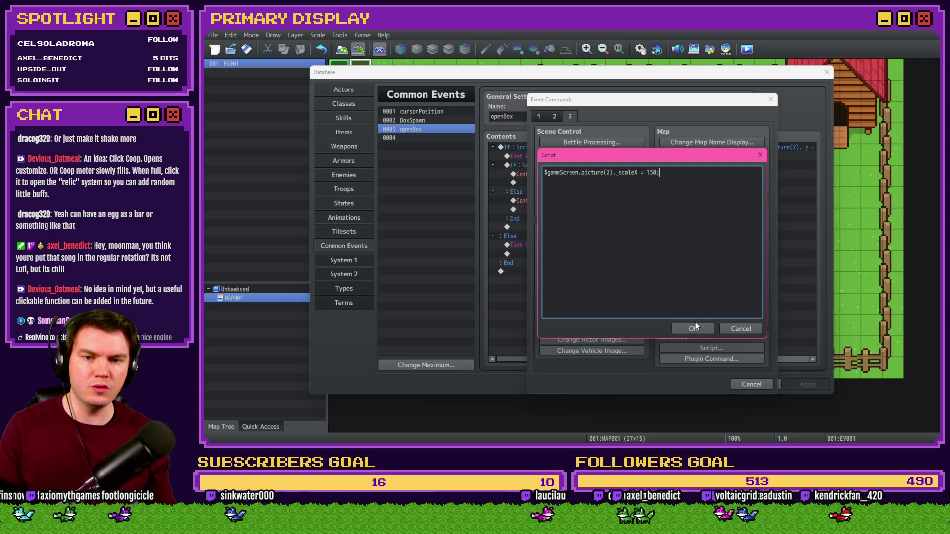
pyautogui.click(694, 328)
# Step: Copy the script under Else with _scaleX = 100, then close the database and start a playtest
pyautogui.click(633, 184)
pyautogui.hotkey('ctrl', 'c')
pyautogui.click(623, 218)
pyautogui.hotkey('ctrl', 'v')
pyautogui.doubleClick(653, 218)
pyautogui.press('Left')
pyautogui.hotkey('shift', 'Left')
pyautogui.hotkey('shift', 'Left')
pyautogui.hotkey('shift', 'Left')
pyautogui.write('0')
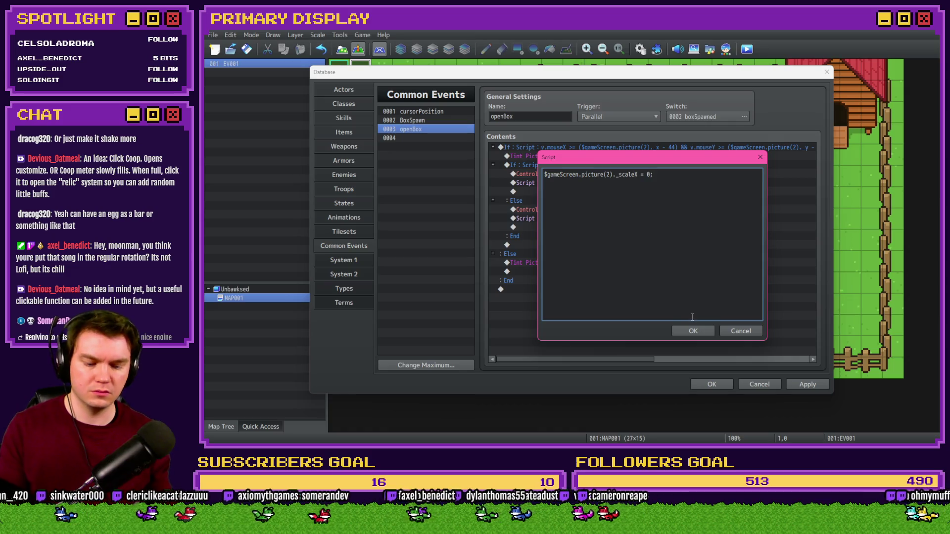
pyautogui.press('BackSpace')
pyautogui.write('100')
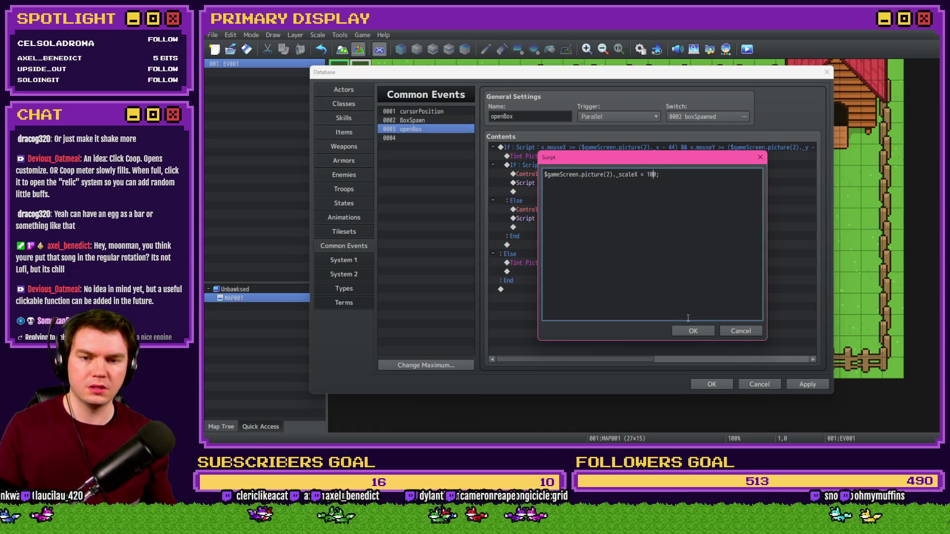
pyautogui.click(693, 331)
pyautogui.click(712, 385)
pyautogui.click(747, 49)
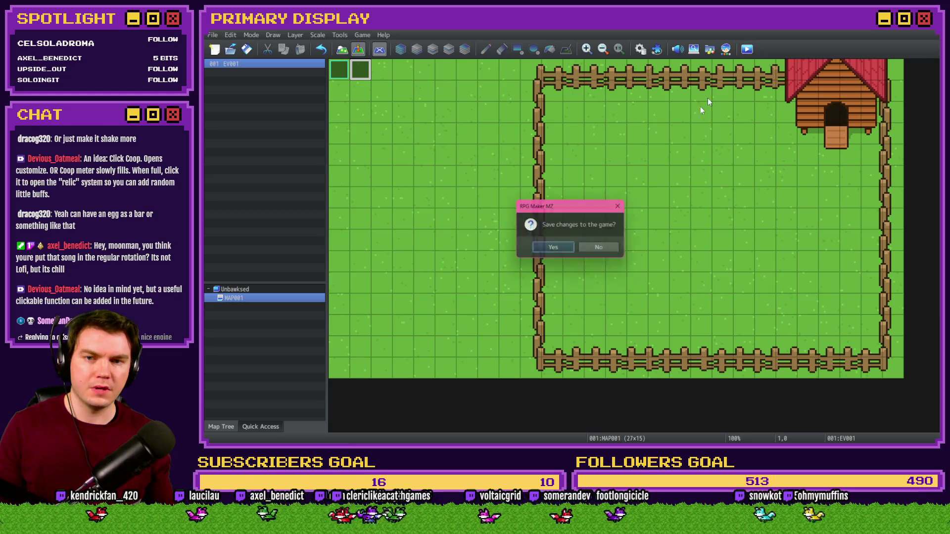
# Step: Save the project, click the box twice in the playtest, then close the game window
pyautogui.click(562, 246)
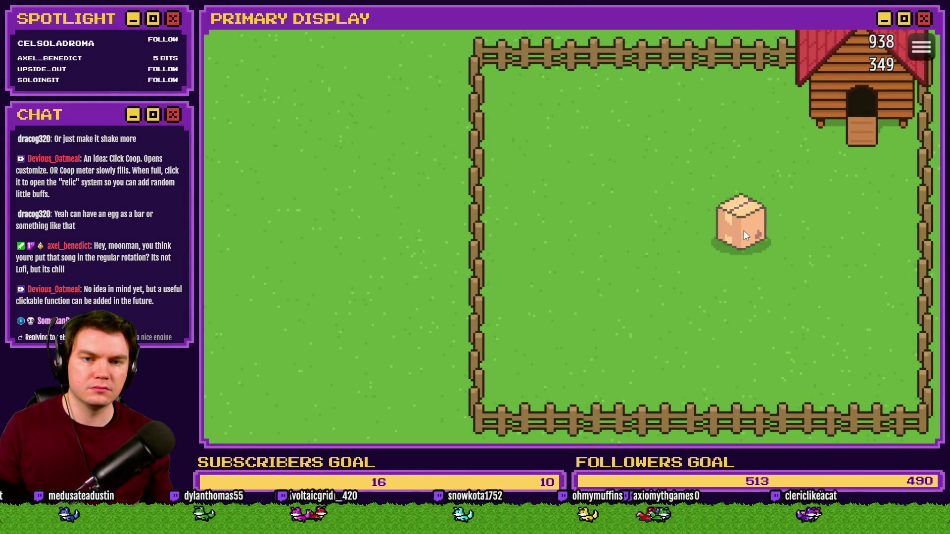
pyautogui.click(744, 230)
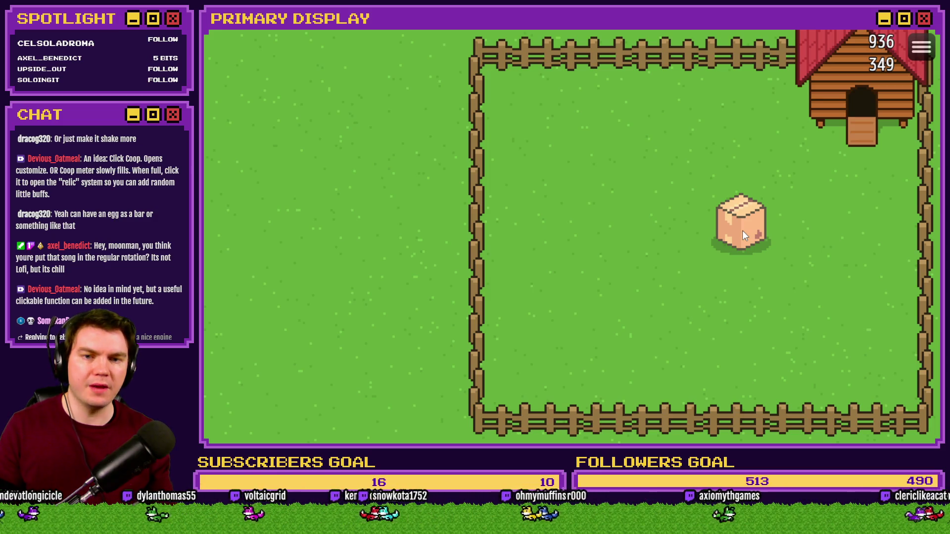
pyautogui.click(742, 230)
pyautogui.click(855, 52)
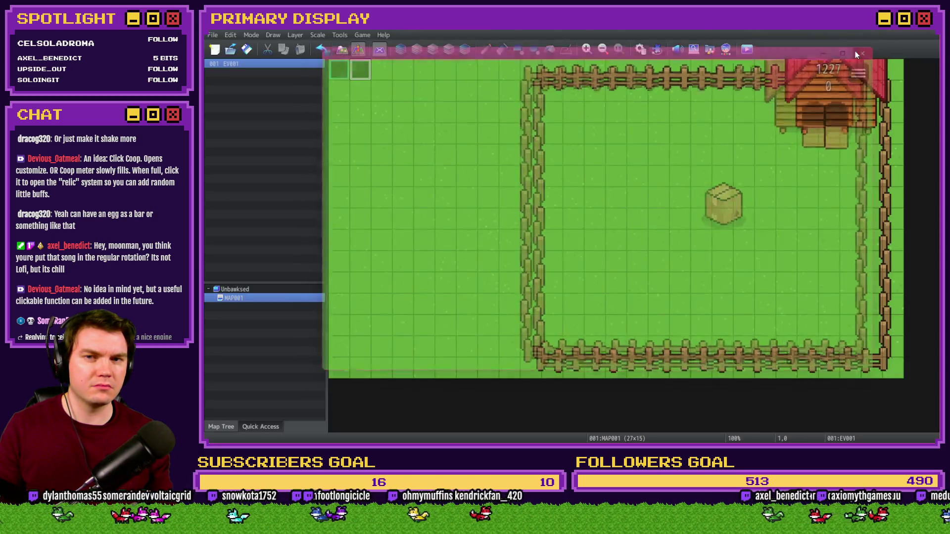
# Step: In openBox's click branch, rewrite the script condition to TouchInput.isPressed()
pyautogui.click(640, 49)
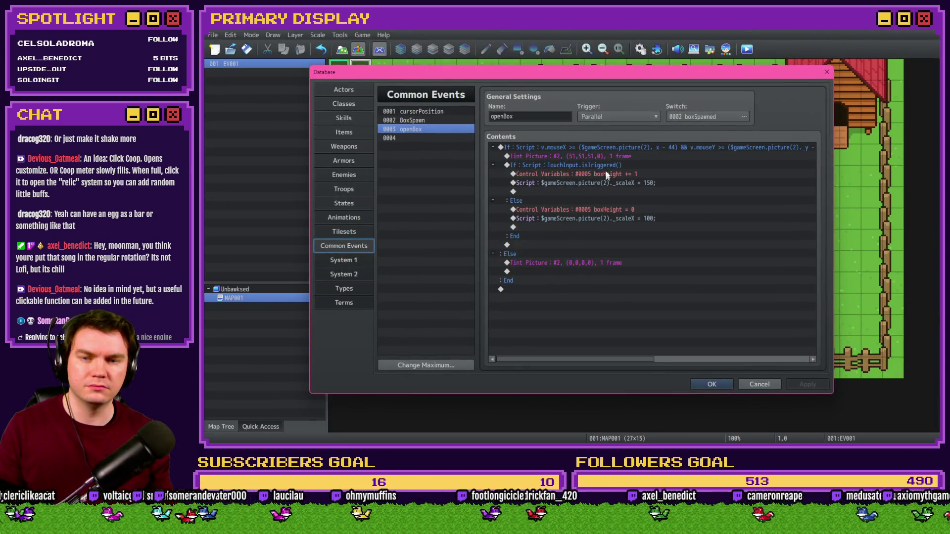
pyautogui.doubleClick(607, 166)
pyautogui.click(661, 291)
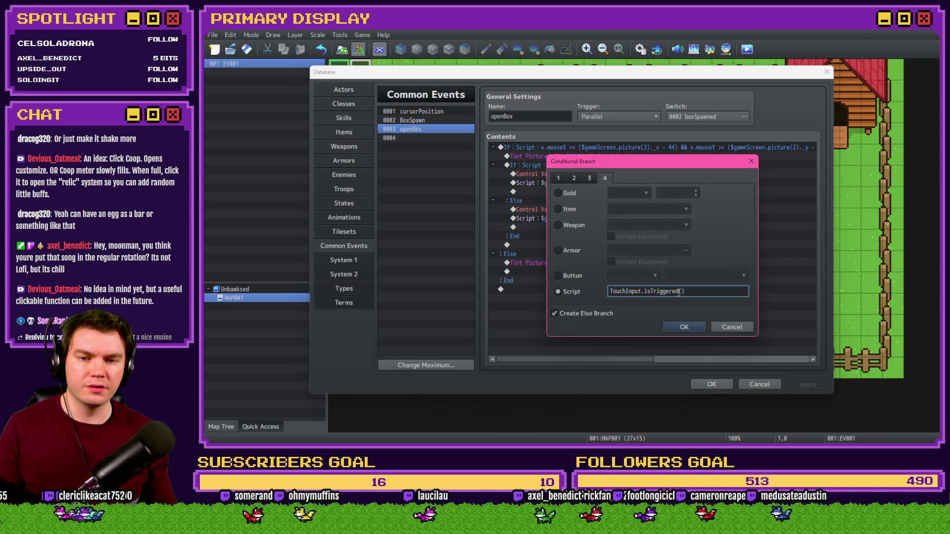
pyautogui.hotkey('alt', 'Tab')
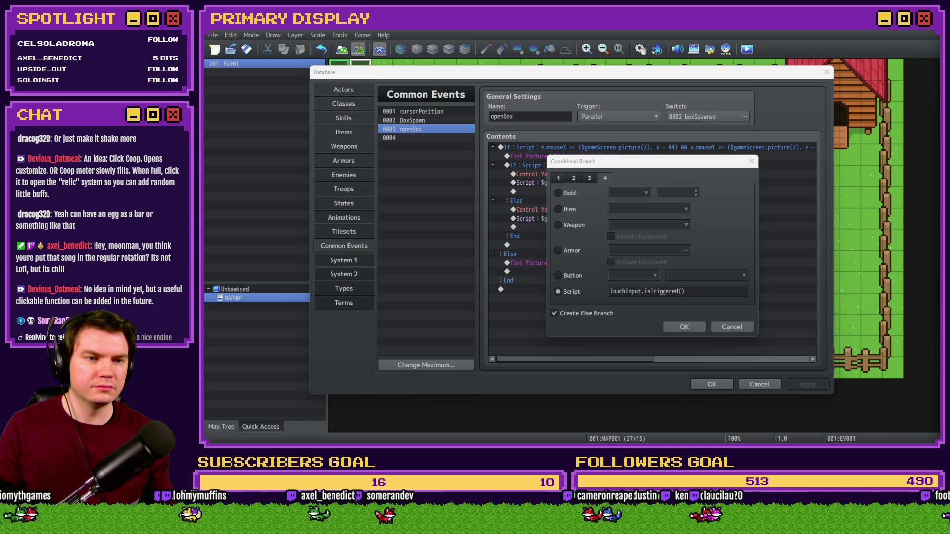
pyautogui.hotkey('alt', 'Tab')
pyautogui.click(667, 291)
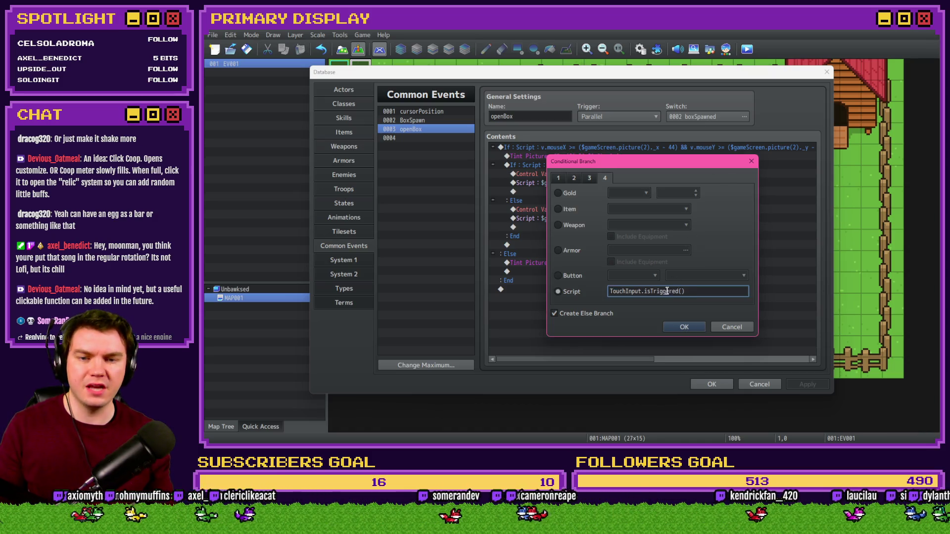
pyautogui.press('BackSpace')
pyautogui.press('BackSpace')
pyautogui.press('BackSpace')
pyautogui.write('Pressed')
pyautogui.click(684, 327)
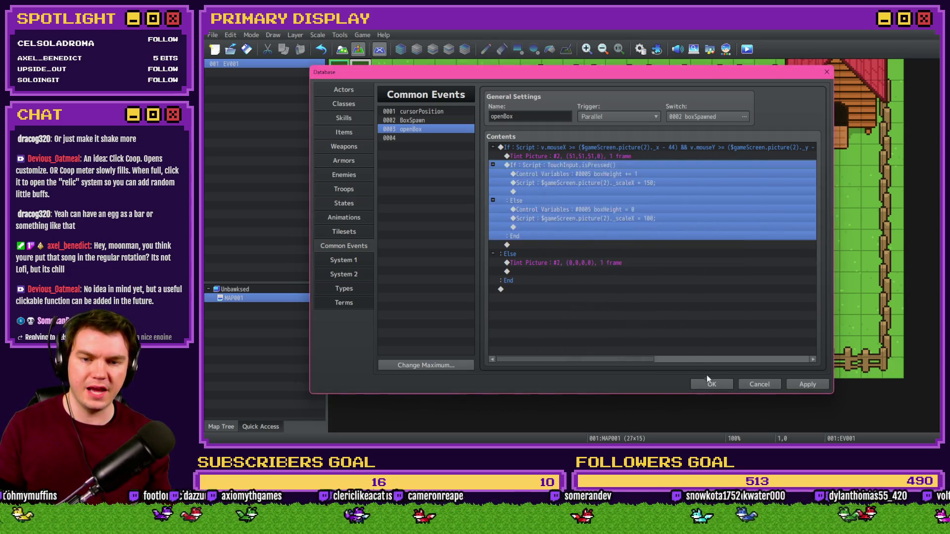
# Step: Save the database changes and launch a new playtest, saving the project
pyautogui.click(712, 384)
pyautogui.hotkey('alt', 'F4')
pyautogui.click(549, 248)
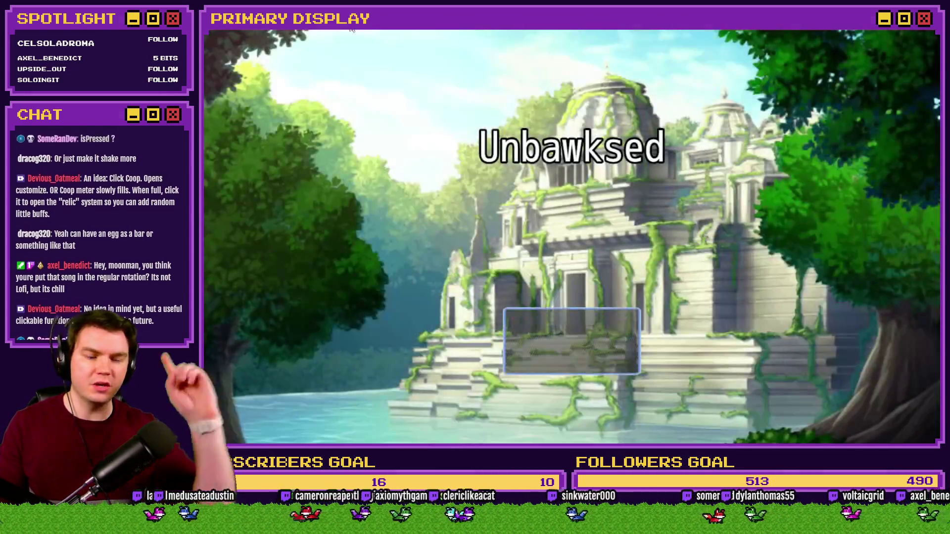
# Step: Start a New Game and press and hold on the crate to see it stretch wider
pyautogui.click(593, 314)
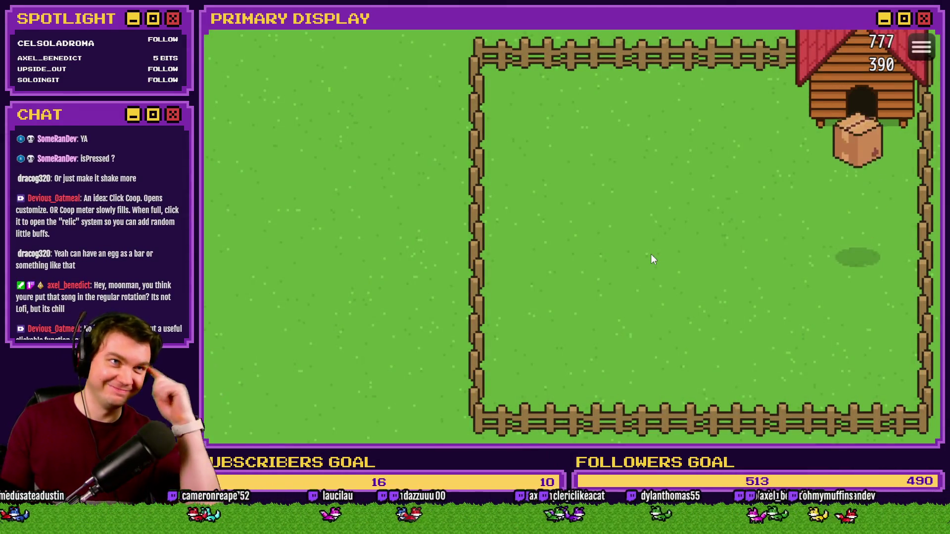
pyautogui.click(865, 243)
pyautogui.click(861, 245)
pyautogui.click(859, 245)
pyautogui.click(860, 243)
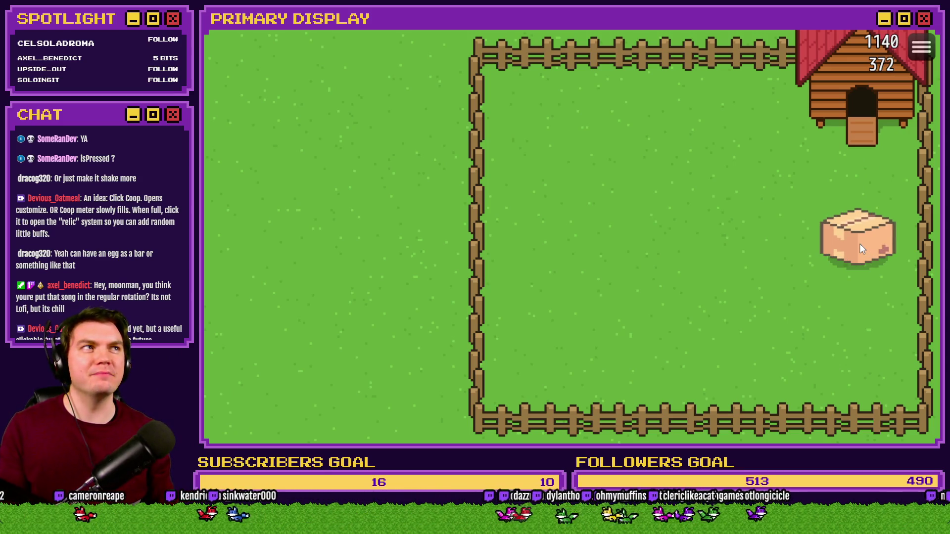